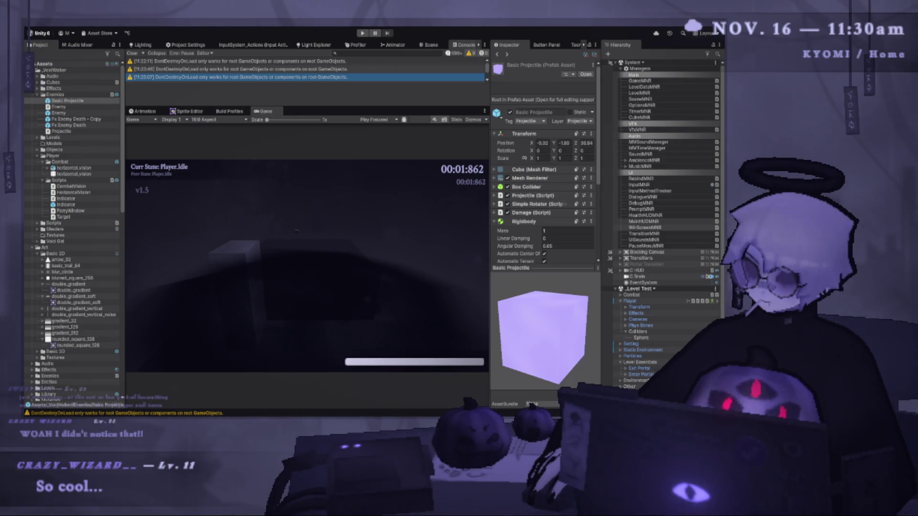
- Lower the Console/Game splitter so the Console panel is taller and the Game view shorter
mouse_move(294, 106)
left_mouse_down()
mouse_move(281, 199)
mouse_move(278, 177)
left_mouse_up()
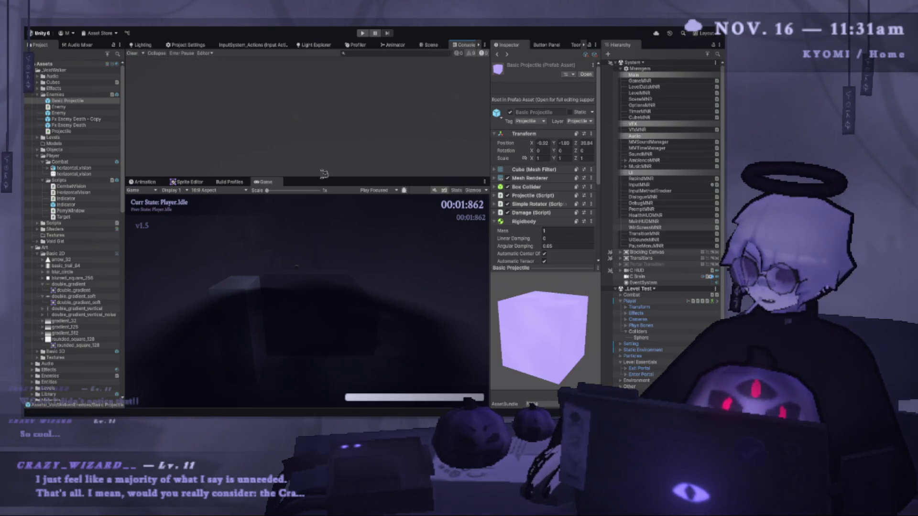
- In Damage.cs, look over the Player tag block and the references to damageApplied
key("alt+Tab")
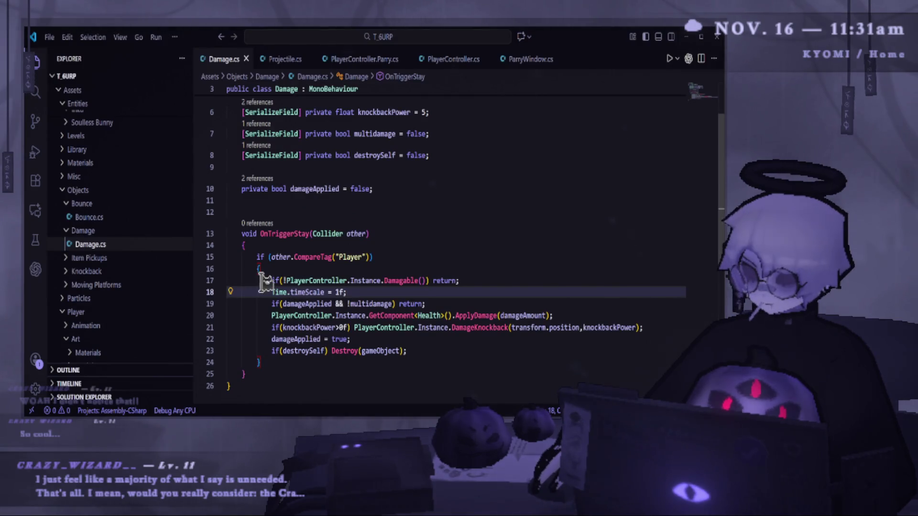
left_click(382, 233)
left_click(390, 269)
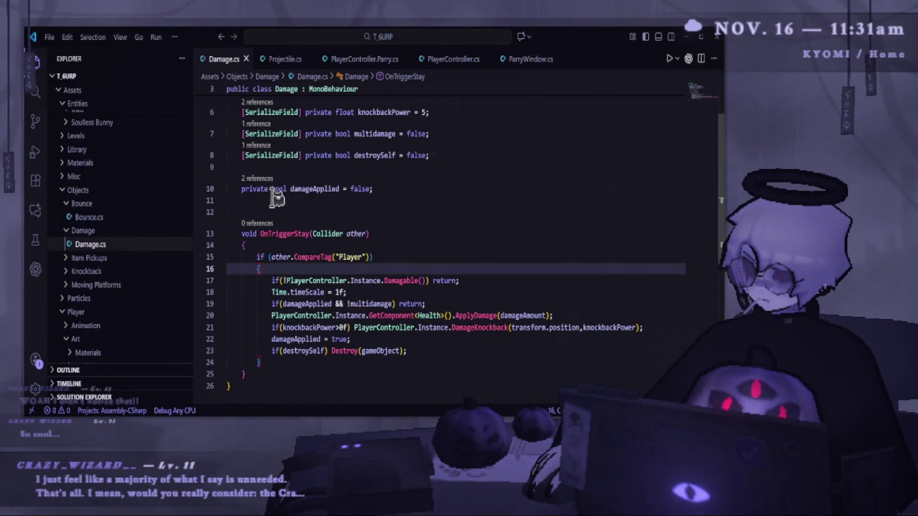
left_click(277, 190, "ctrl")
key("Escape")
- Delete the extra blank line between the damageApplied field and OnTriggerStay
left_click(284, 161)
key("Delete")
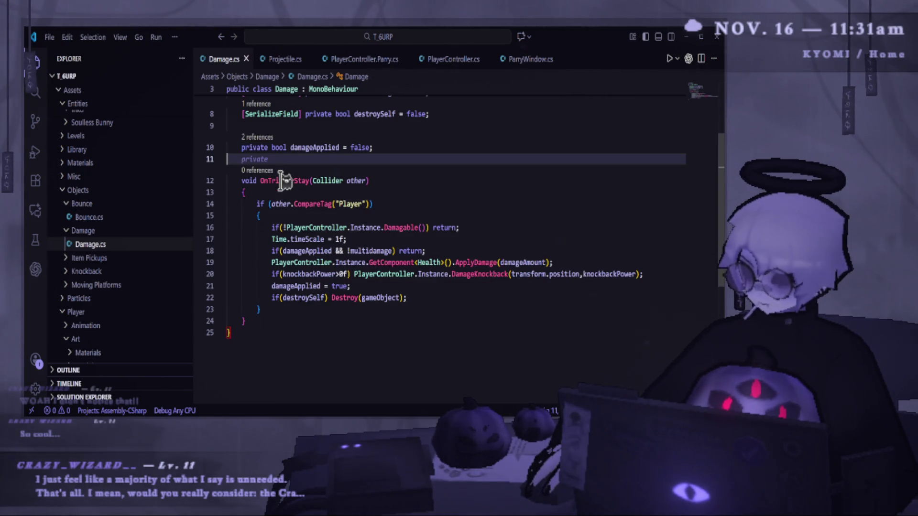
key("alt+Tab")
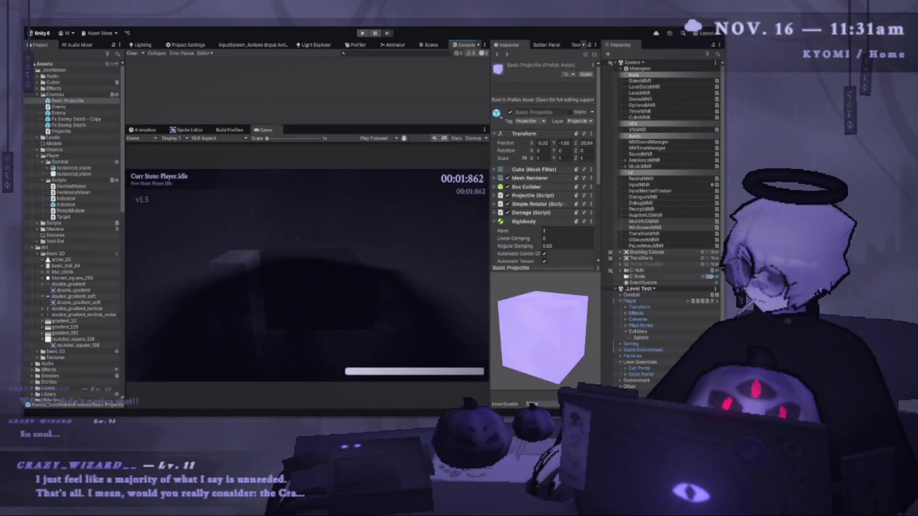
key("alt+Tab")
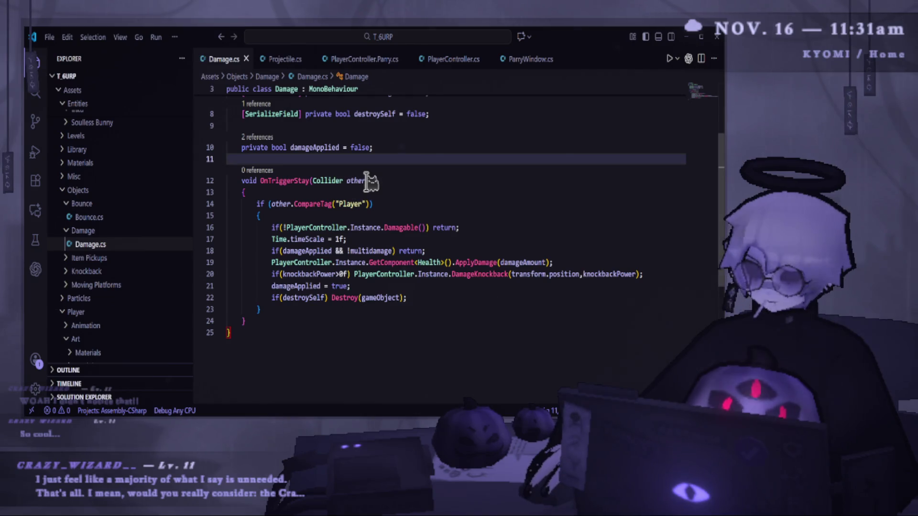
key("alt+Tab")
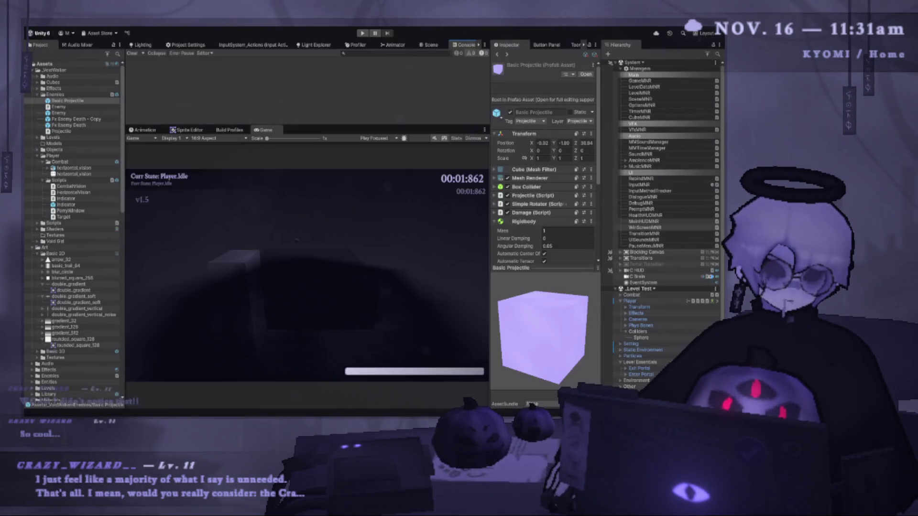
key("alt+Tab")
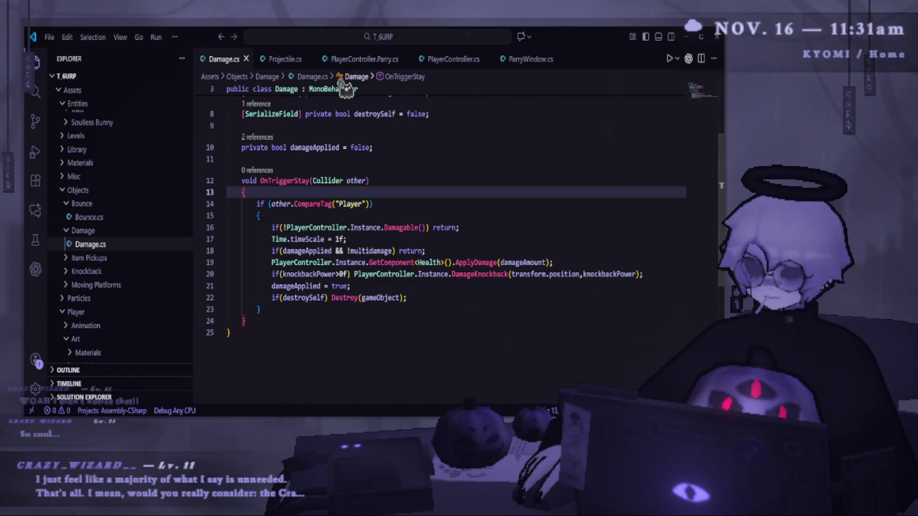
left_click(369, 160)
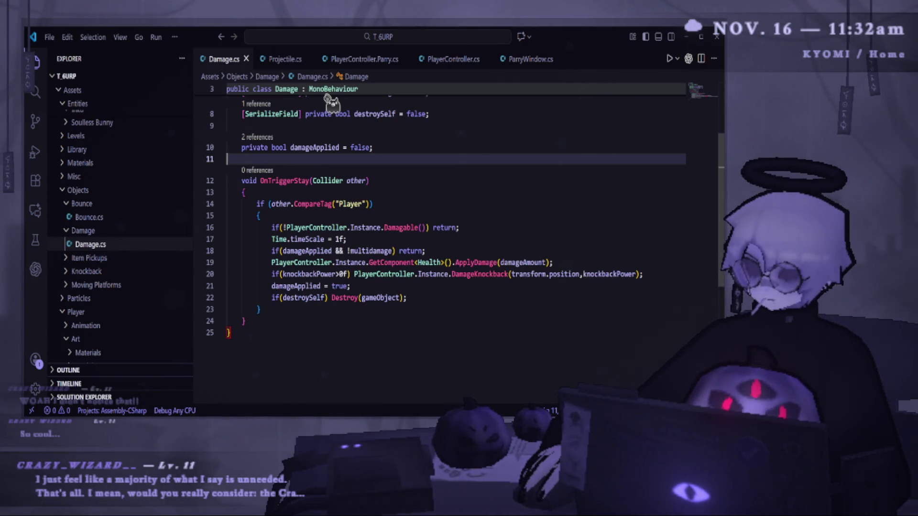
- In ParryWindow.cs, change the base class from MonoBehaviour to Anchor<ParryWindow> and save
left_click(389, 59)
left_click(529, 59)
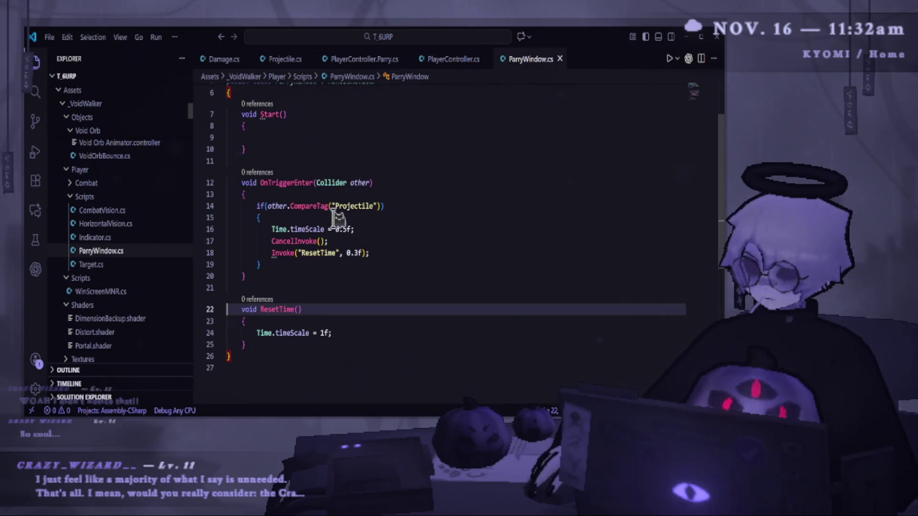
scroll(354, 213, "up", 2)
left_click(360, 146)
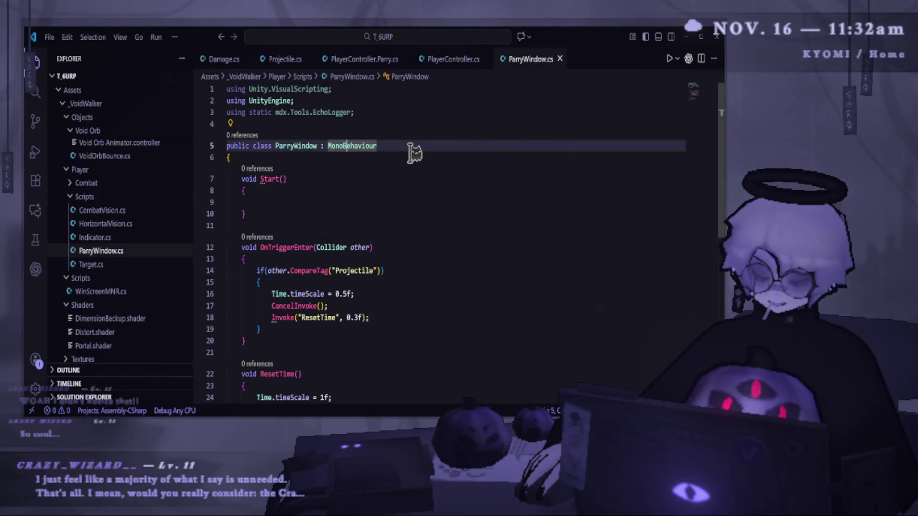
double_click(345, 146)
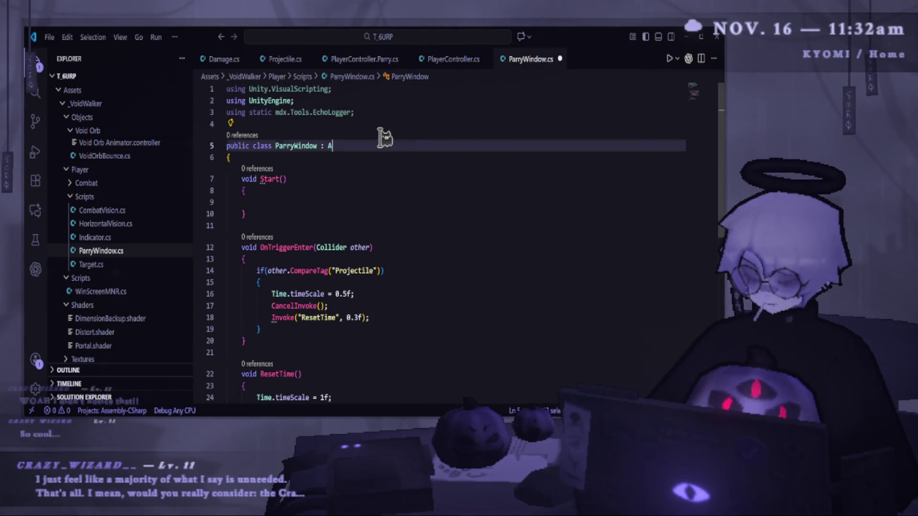
type("Anch")
key("Down")
key("Return")
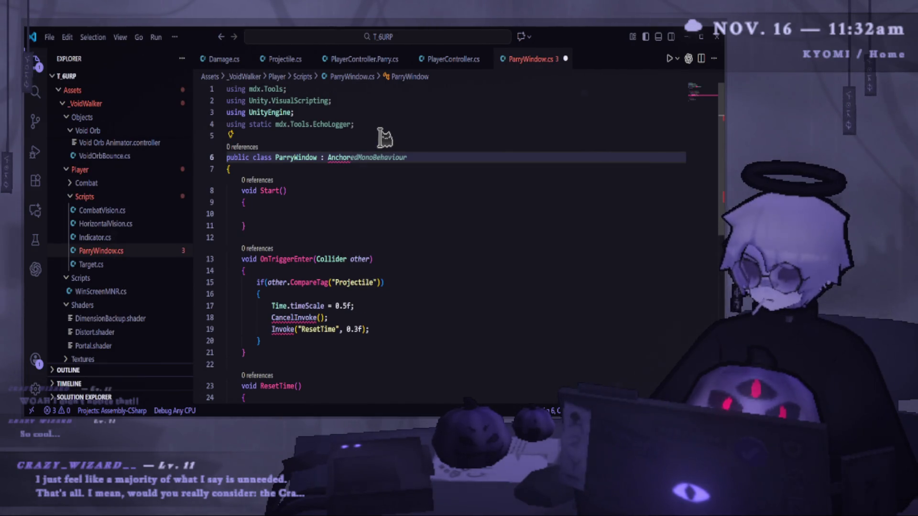
type("<Par")
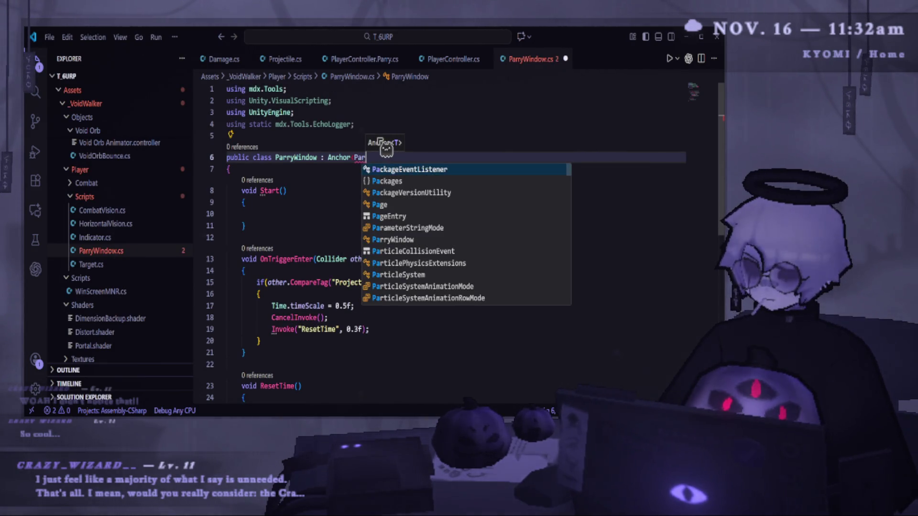
key("Down")
key("Return")
type(">")
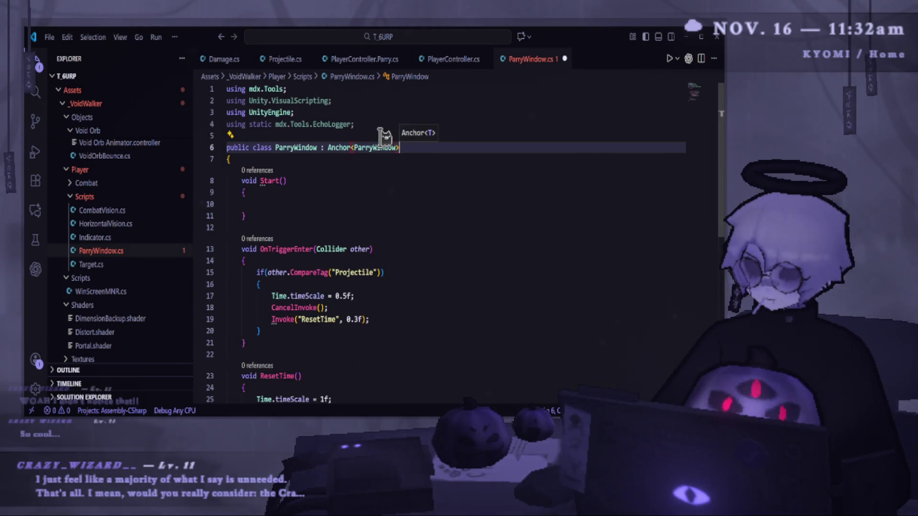
key("ctrl+s")
- Add a 'using mdx.Tools;' import below the UnityEngine import and save
left_click(372, 112)
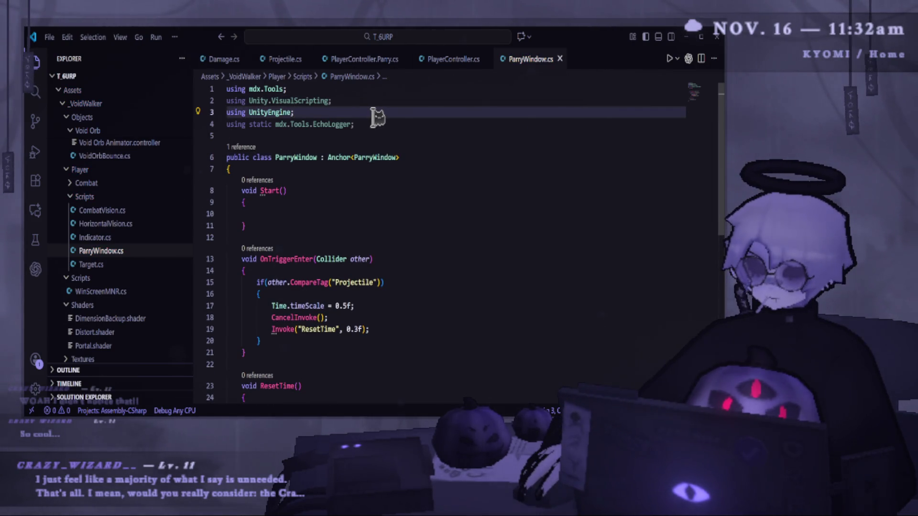
key("Return")
type("using mdx.Tools;")
key("ctrl+s")
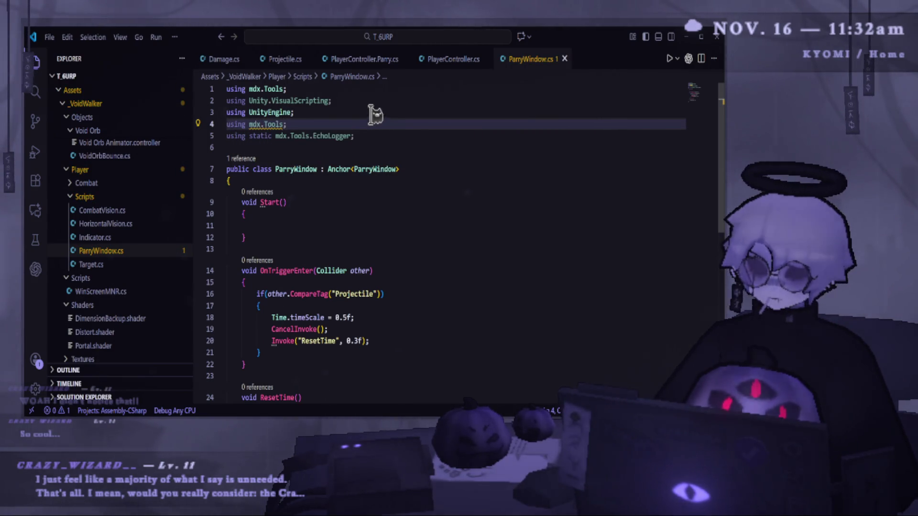
- Remove the Unity.VisualScripting import and the duplicate mdx.Tools line, then save
left_click(222, 100)
key("shift+End")
key("BackSpace")
key("BackSpace")
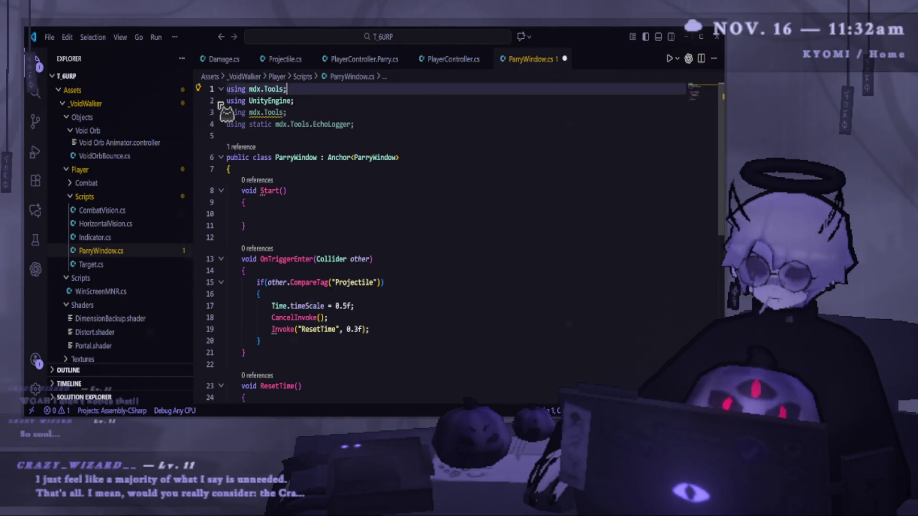
key("Down")
key("shift+Down")
key("BackSpace")
key("ctrl+s")
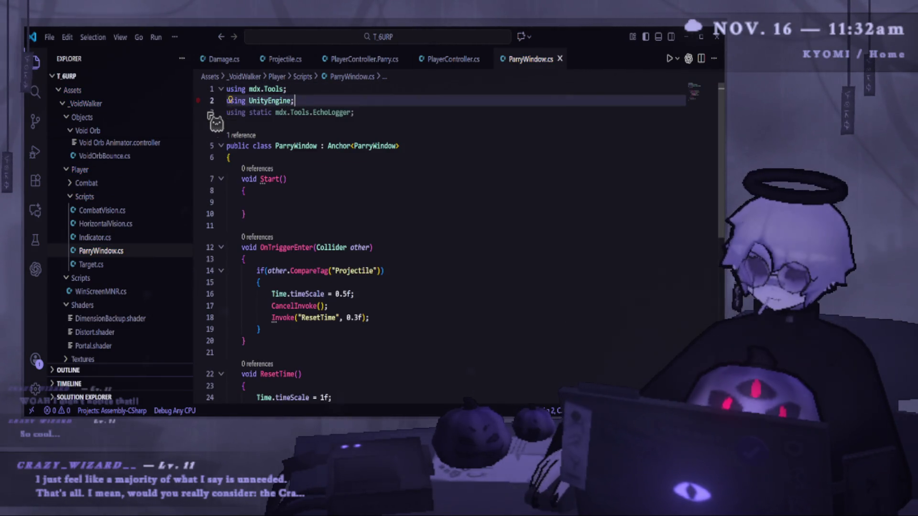
- Add a new blank line at the top of the ParryWindow class body
left_click(388, 271)
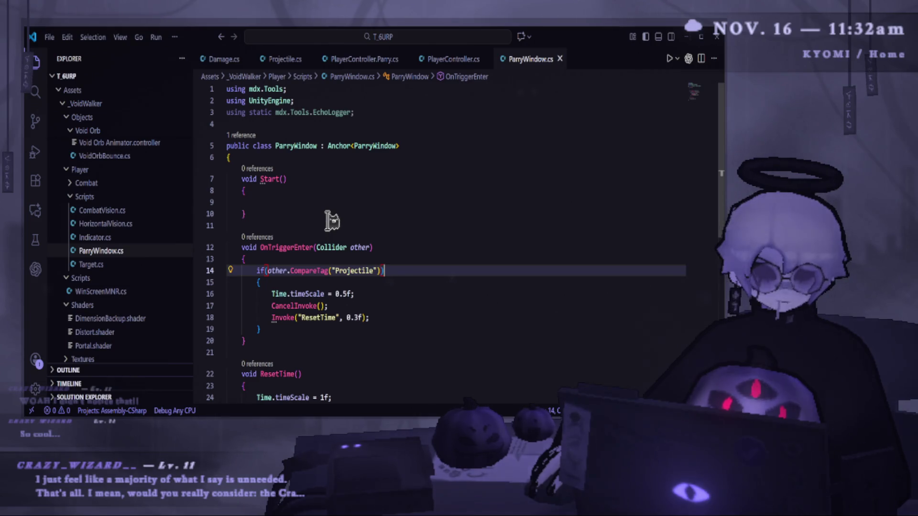
key("alt+Tab")
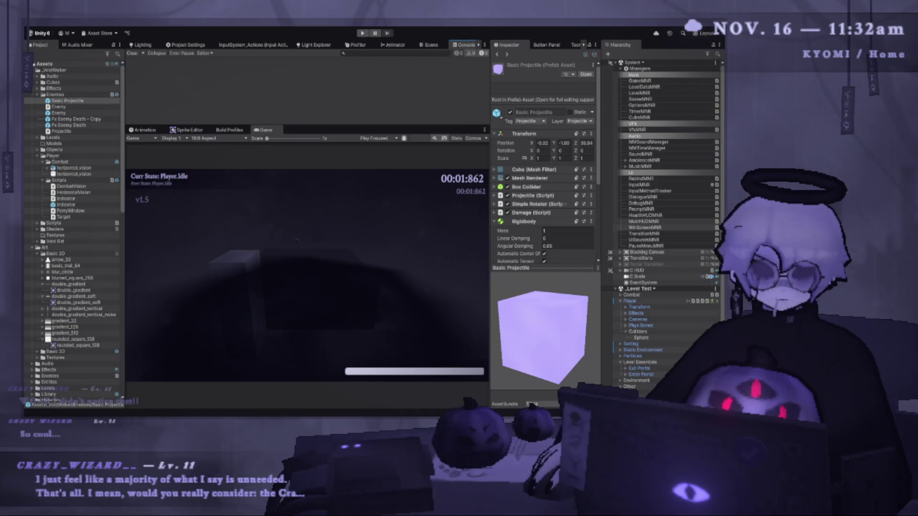
key("alt+Tab")
left_click(374, 160)
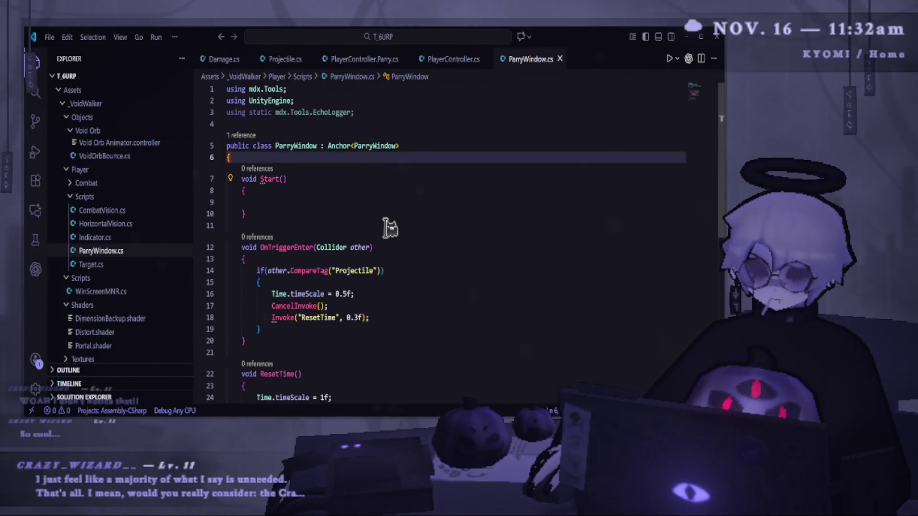
scroll(343, 302, "down", 1)
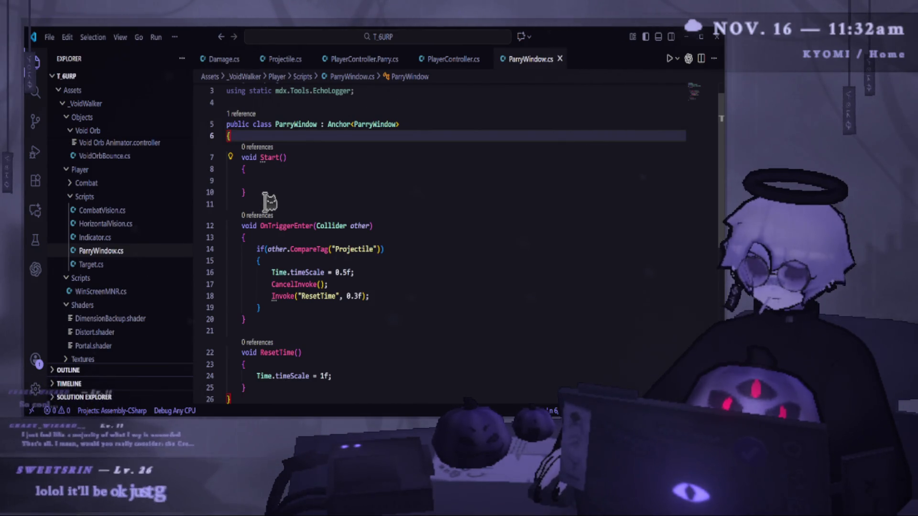
key("Return")
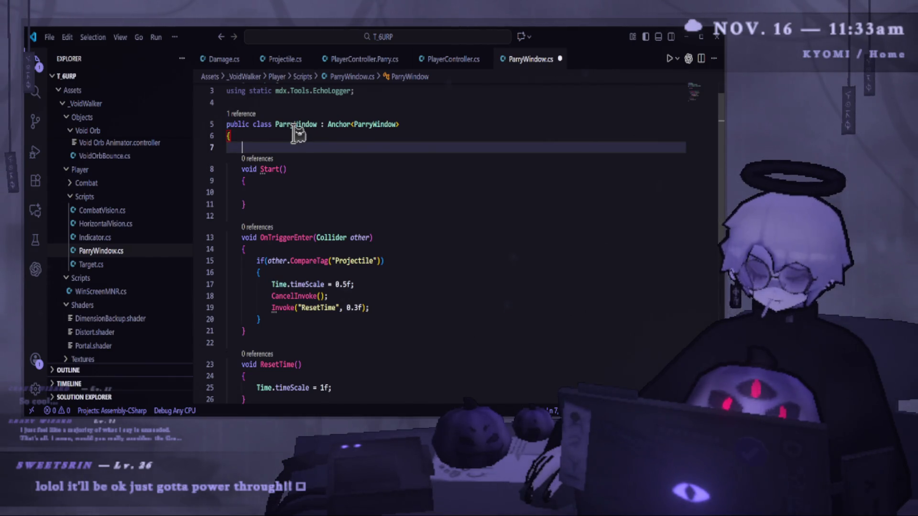
- Declare a private bool parryAvailable field initialized to false and save
type("[")
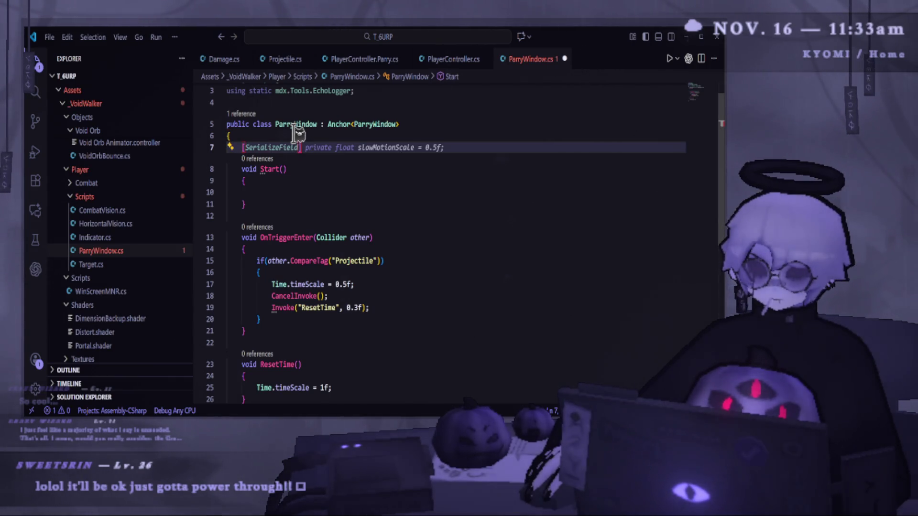
key("BackSpace")
type("private")
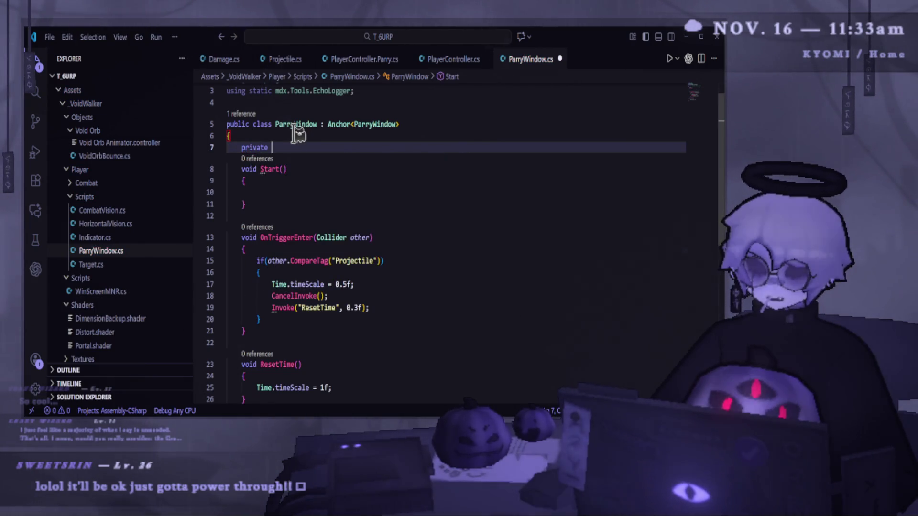
type(" bool")
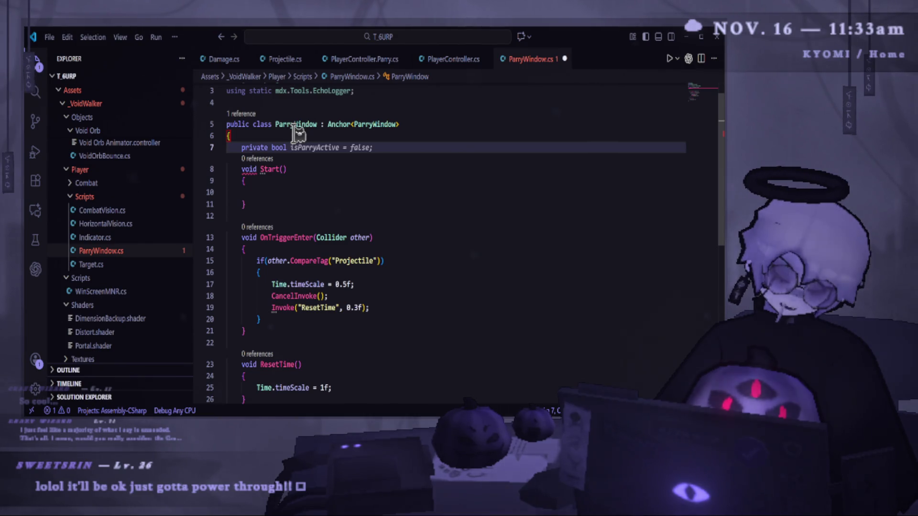
key("shift+End")
type("parryWindo")
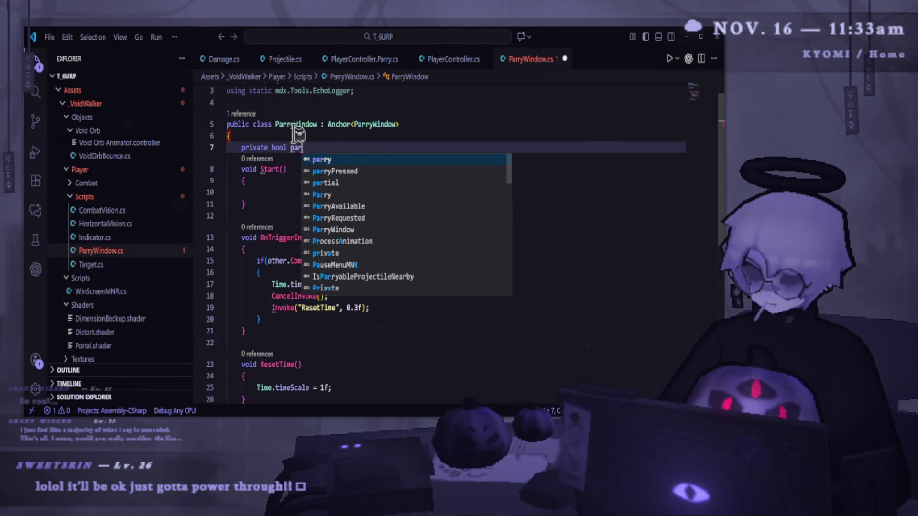
key("BackSpace")
key("BackSpace")
key("BackSpace")
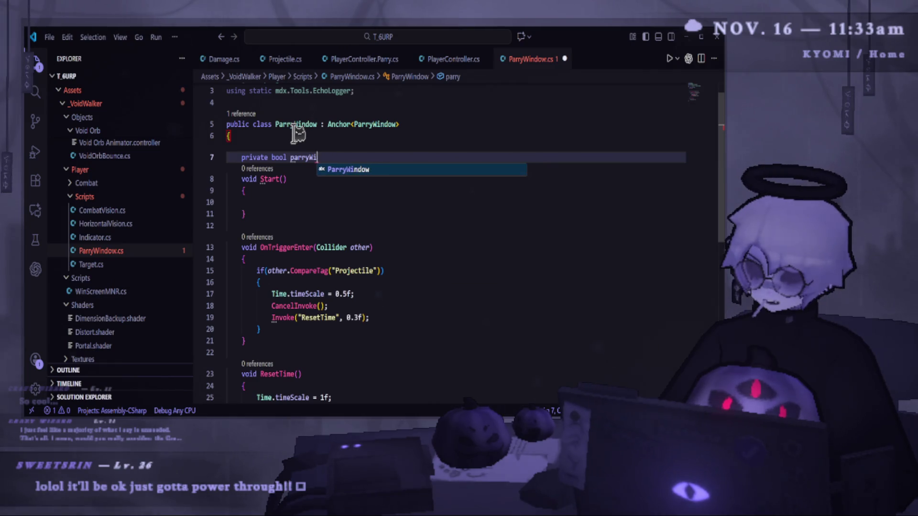
type("Available = true;")
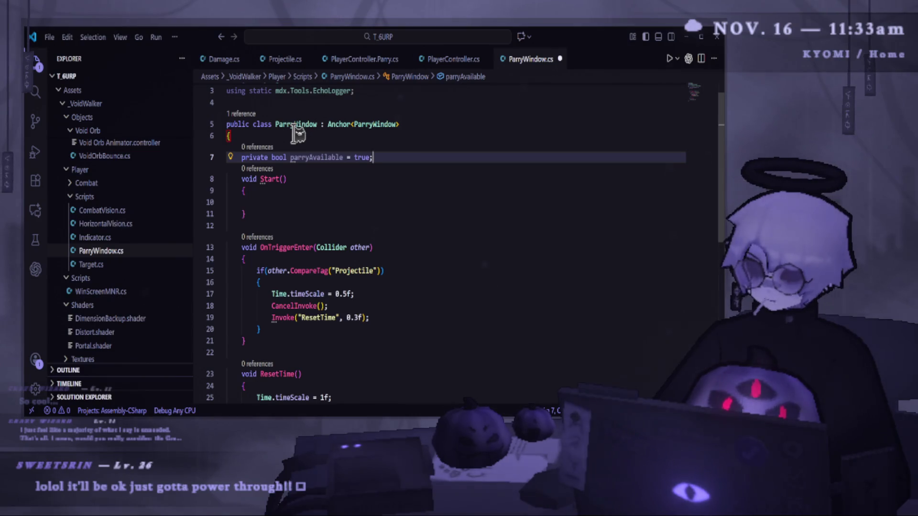
key("BackSpace")
key("BackSpace")
key("BackSpace")
type("false;")
key("Return")
key("ctrl+s")
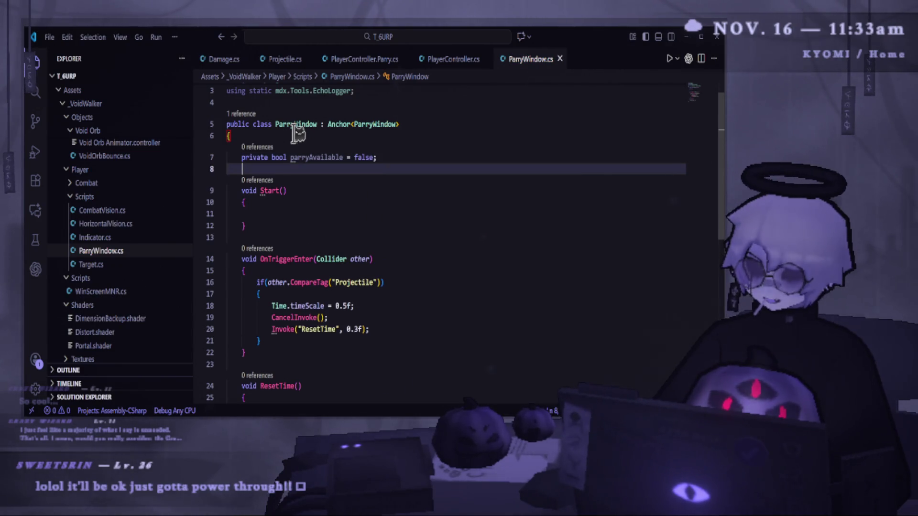
- Set parryAvailable = true after Time.timeScale in OnTriggerEnter's projectile branch
double_click(315, 157)
key("ctrl+c")
left_click(380, 325)
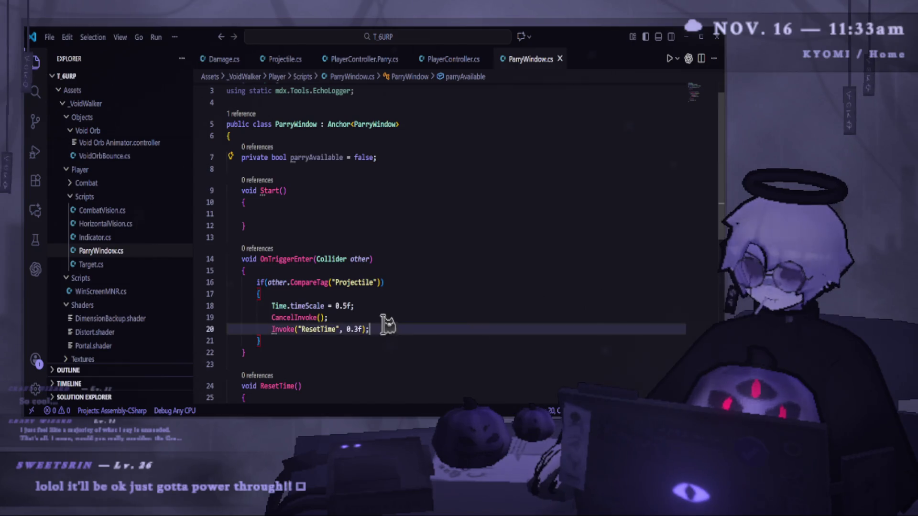
left_click(415, 307)
key("Return")
key("ctrl+v")
key("Tab")
key("ctrl+s")
- Reset parryAvailable = false in ResetTime after Time.timeScale = 1f and save
scroll(383, 318, "down", 2)
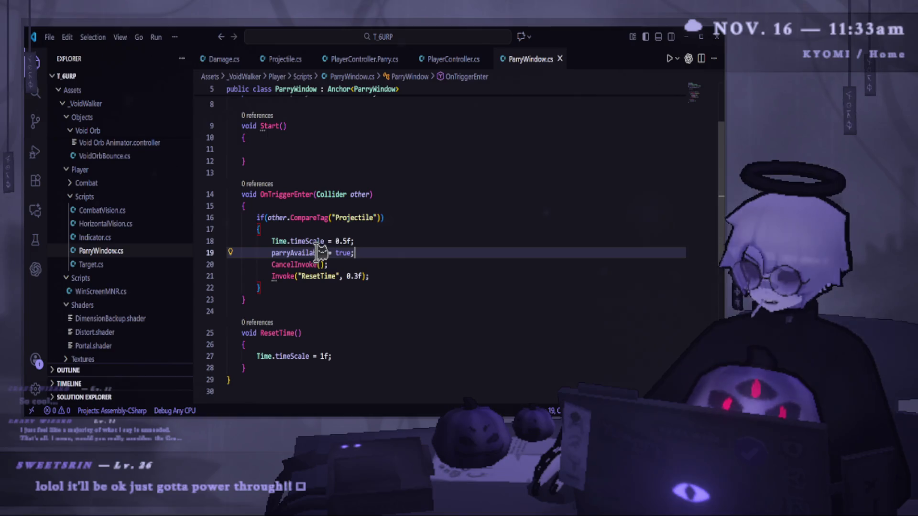
left_click(353, 357)
key("Return")
type("parryAvailable = false;")
scroll(354, 357, "down", 1)
key("ctrl+s")
left_click(283, 352)
key("Return")
key("Return")
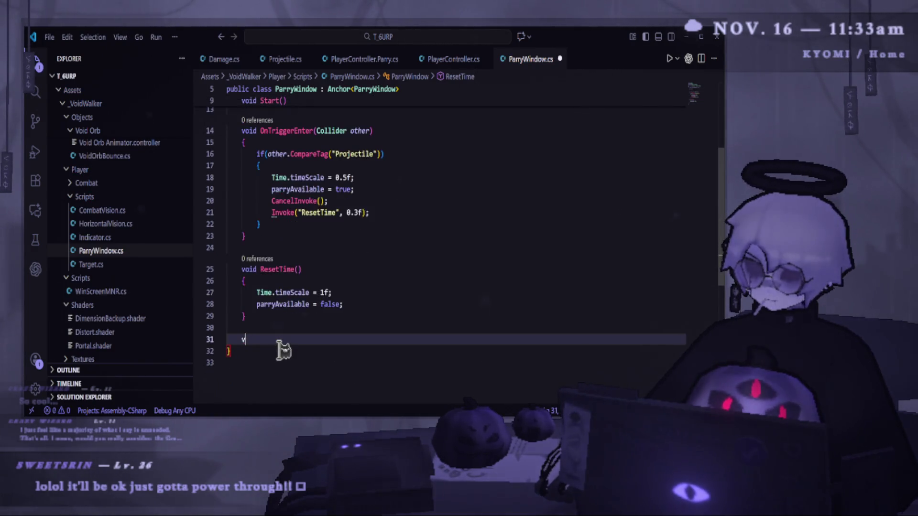
- Below ResetTime, add 'public bool ParryAvailable()' returning parryAvailable, and save
type("void ")
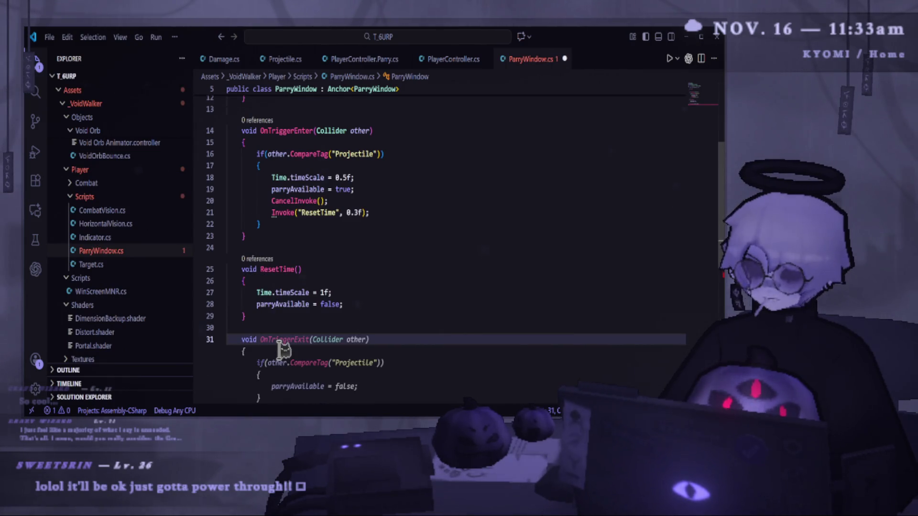
type("Parry")
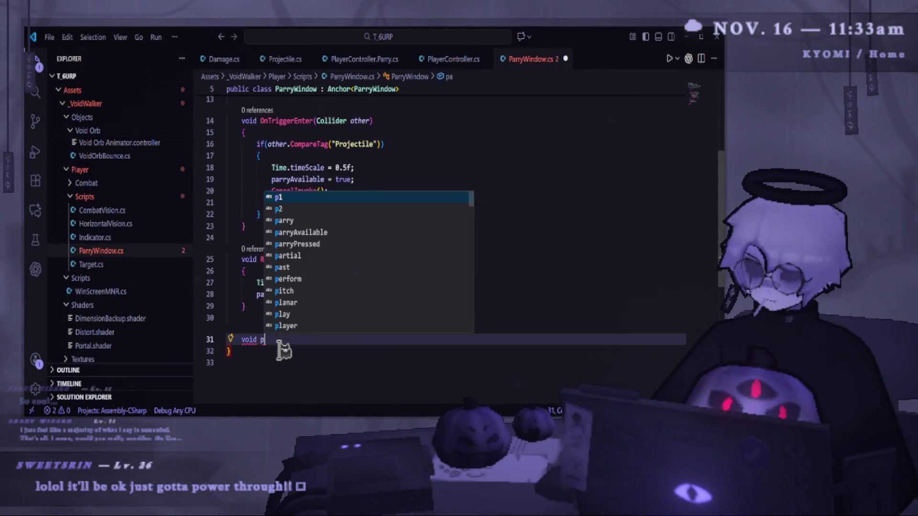
type("Available()")
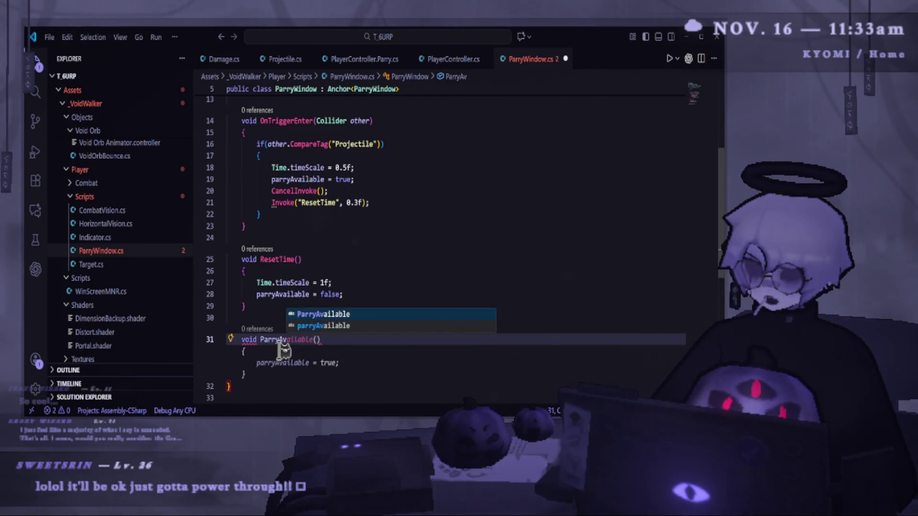
key("BackSpace")
key("BackSpace")
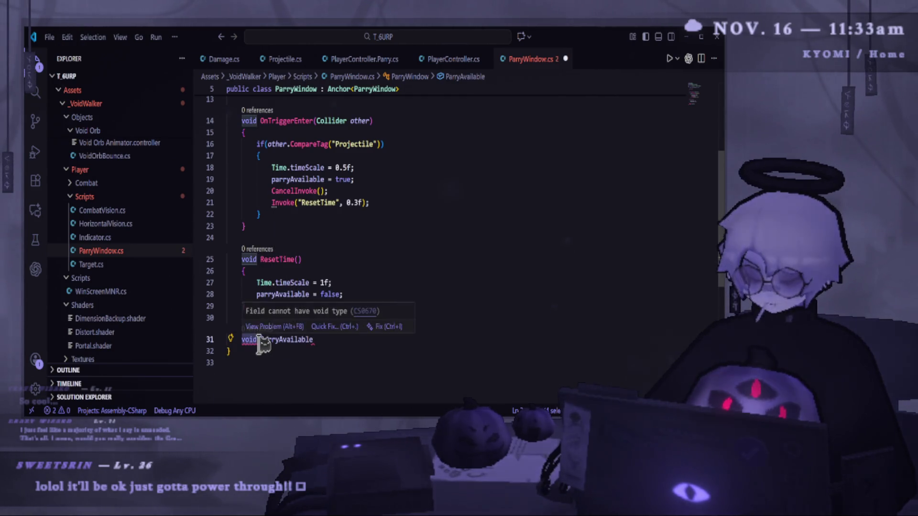
double_click(248, 339)
type("bool")
left_click(372, 338)
type("()")
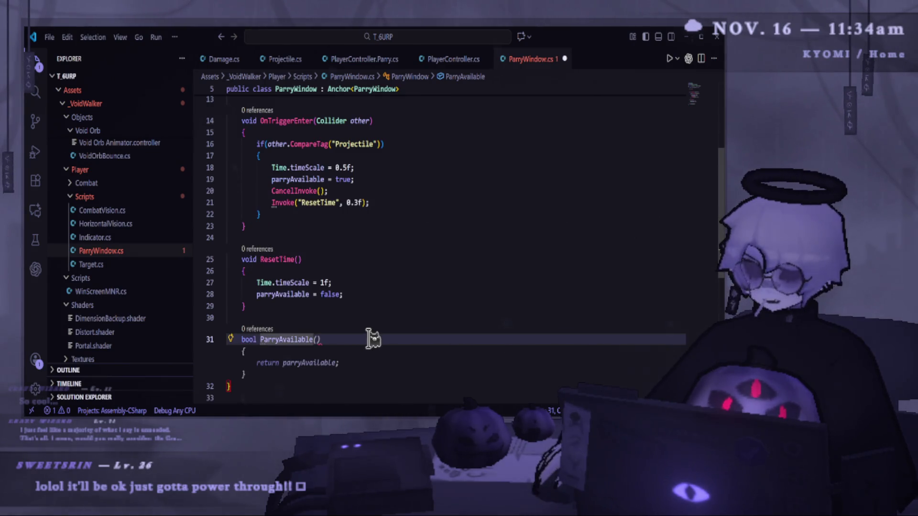
key("Tab")
double_click(287, 339)
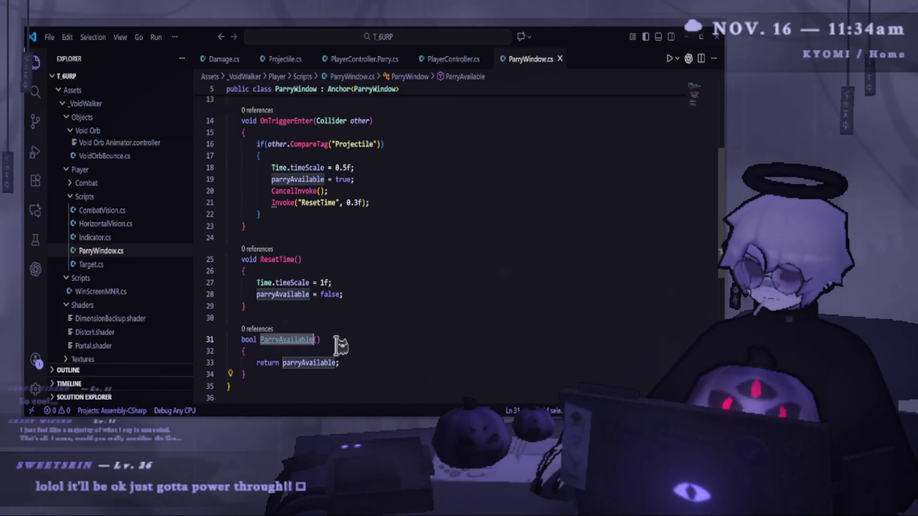
key("ctrl+s")
left_click(247, 340)
type("public")
double_click(315, 339)
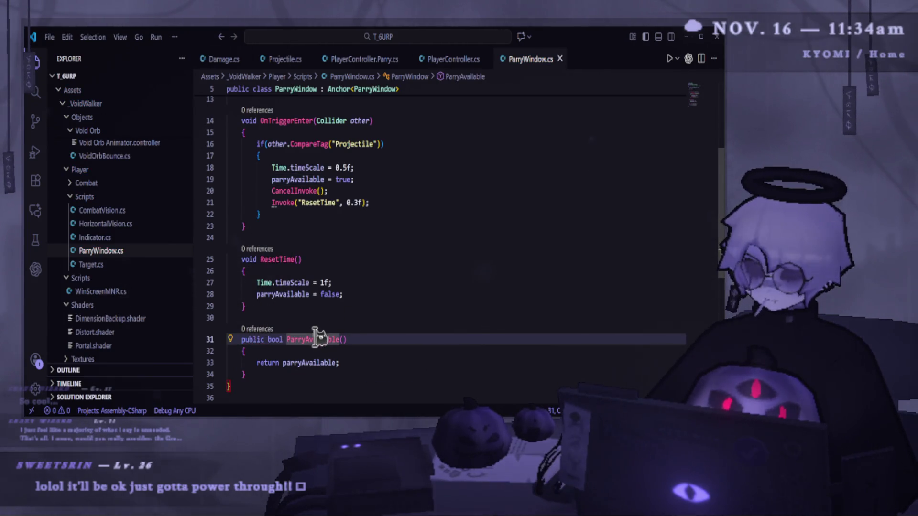
scroll(344, 231, "up", 5)
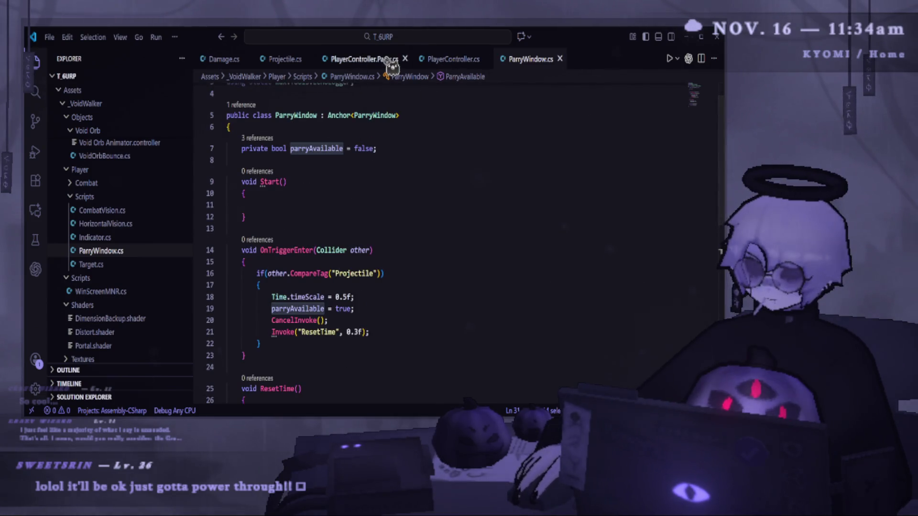
- In PlayerController.Parry.cs, comment out the whole IsParryableProjectileNearby method
left_click(378, 59)
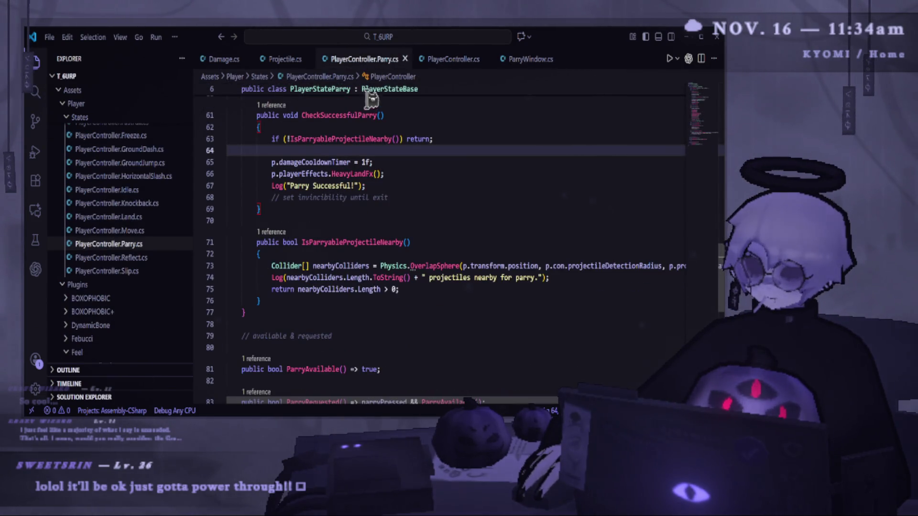
left_click_drag(401, 290, 205, 267)
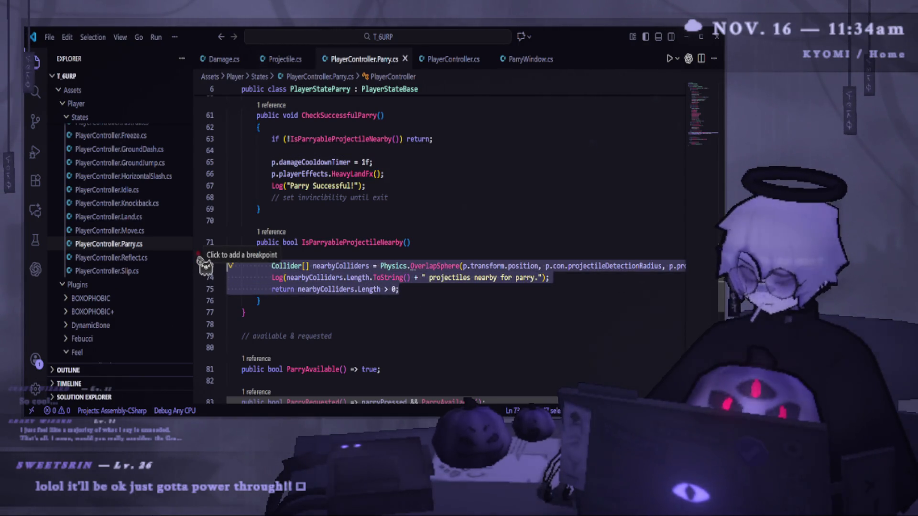
key("ctrl+slash")
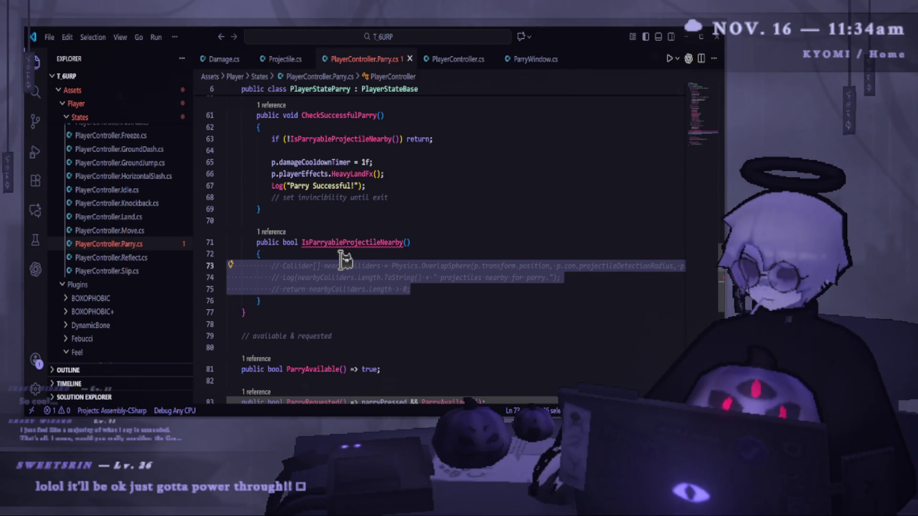
left_click(343, 254)
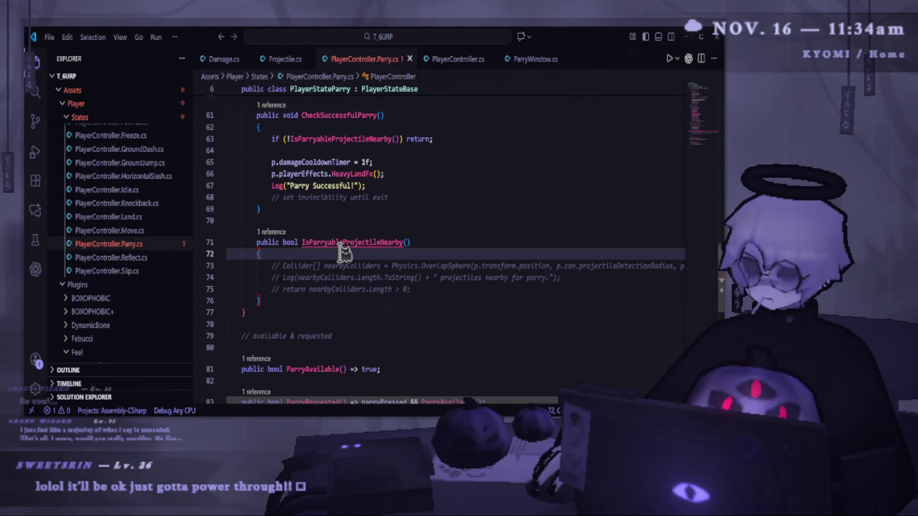
key("ctrl+z")
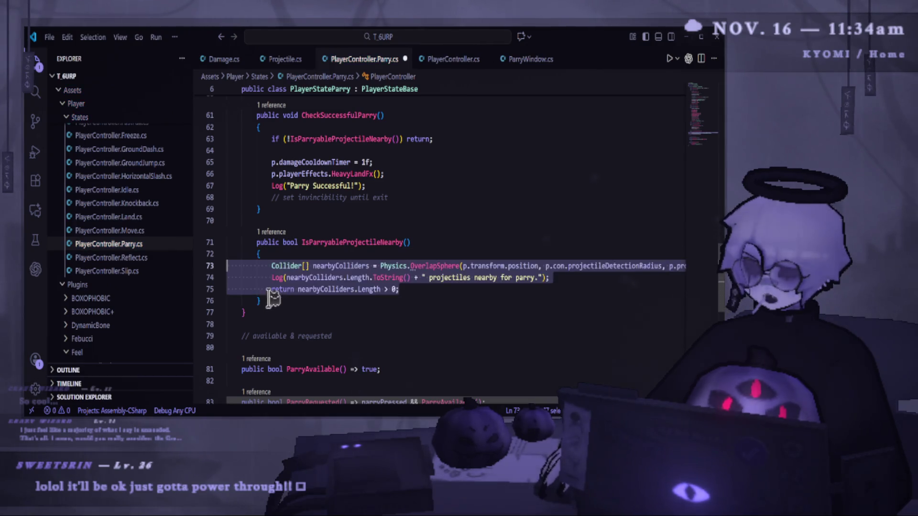
left_click_drag(262, 301, 220, 243)
key("ctrl+slash")
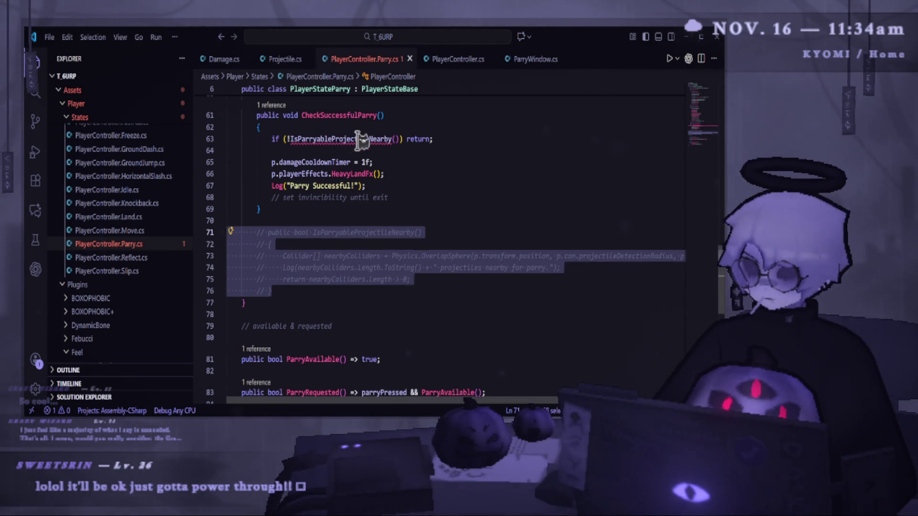
- Comment out the old nearby check, add 'if(!ParryWindow.Instance.ParryAvailable()) return;', and save
left_click(275, 139)
key("ctrl+slash")
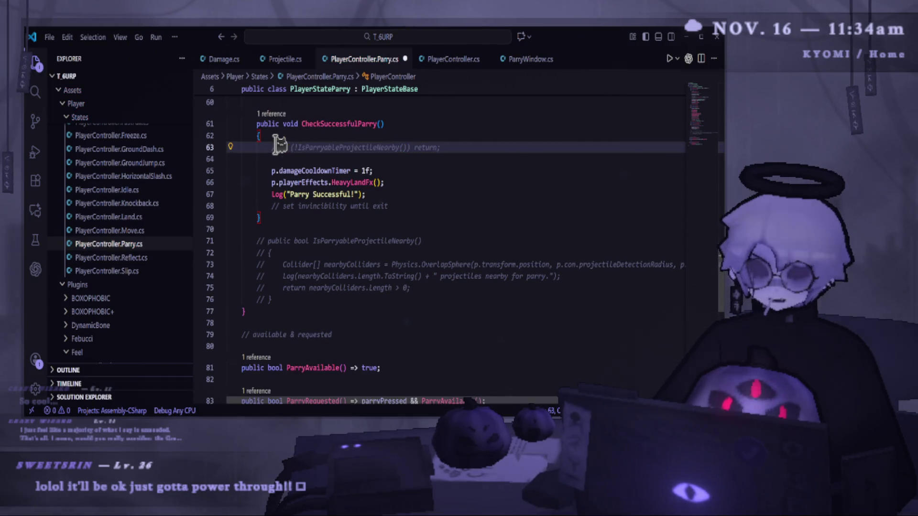
left_click(481, 145)
key("Return")
type("if(!ParryWindow.Instance.ParryAvailable()) return;")
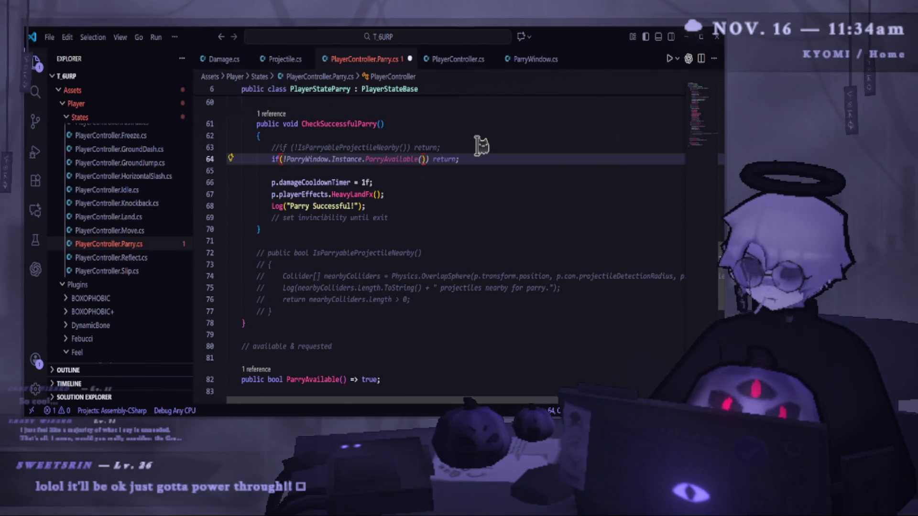
key("ctrl+s")
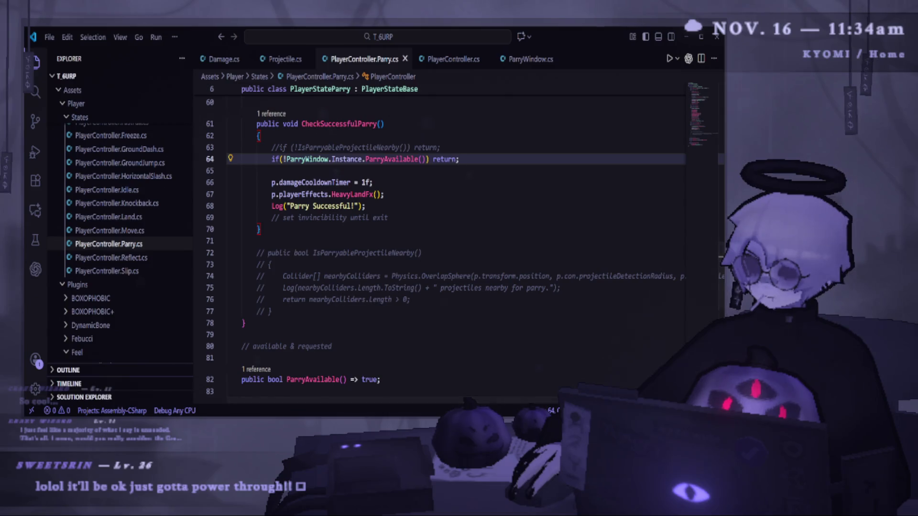
key("alt+Tab")
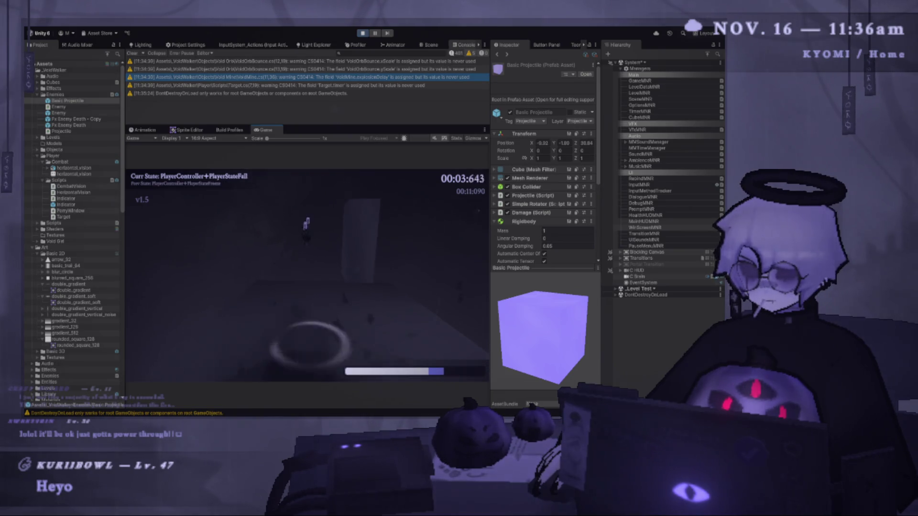
- Pause the game, scale the Player's Sphere collider up to about 5.1, and resume playing
key("Escape")
key("Escape")
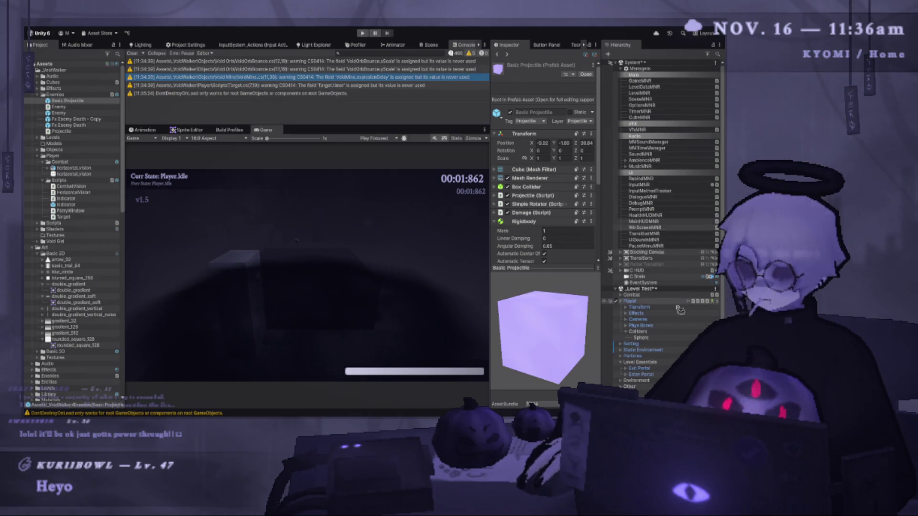
left_click(654, 339)
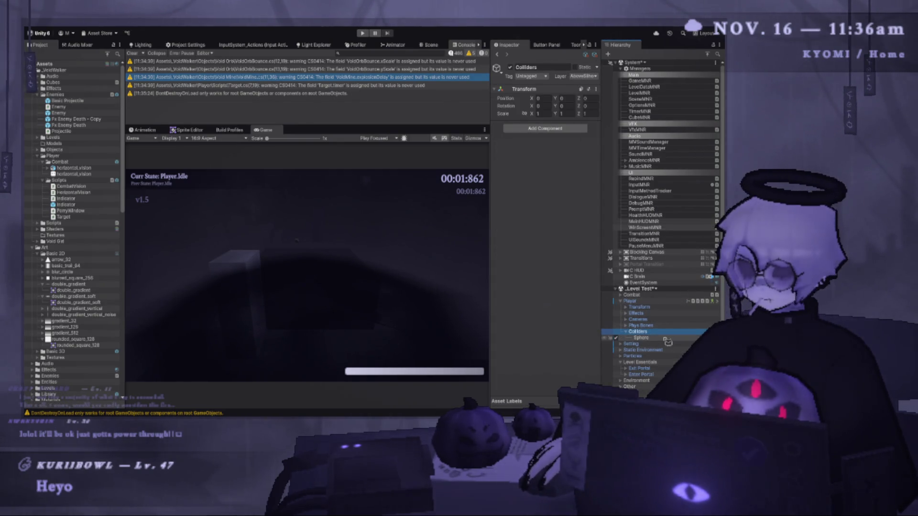
left_click(431, 45)
left_click_drag(306, 103, 332, 70)
left_click(363, 33)
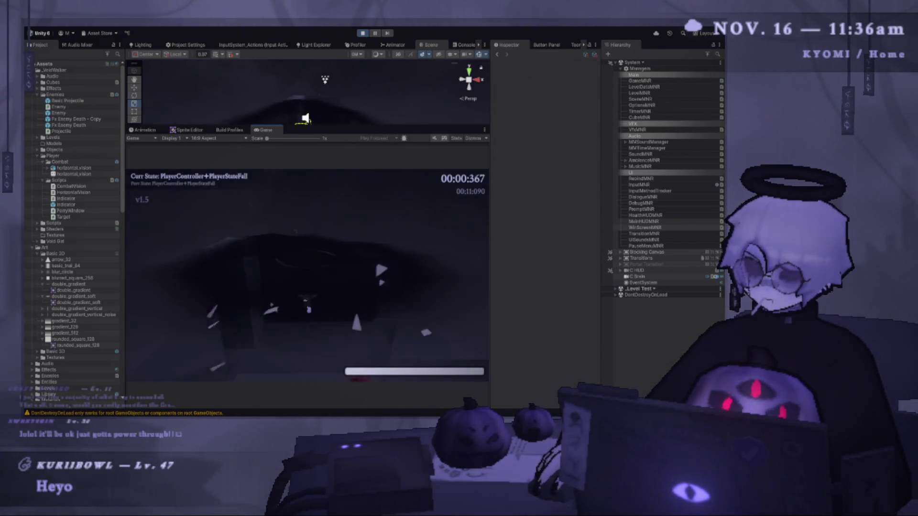
- Dash the player up onto the wall, then pause and stop the playtest
key("space")
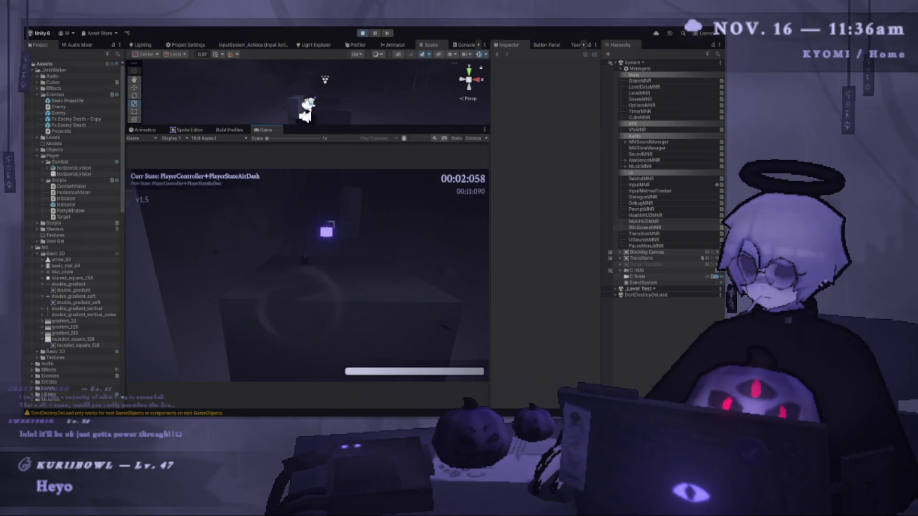
key("Escape")
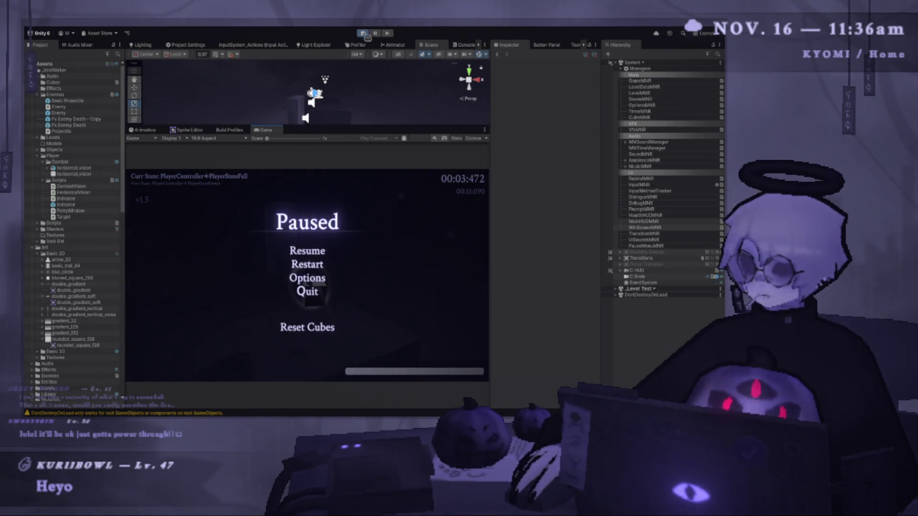
key("ctrl+p")
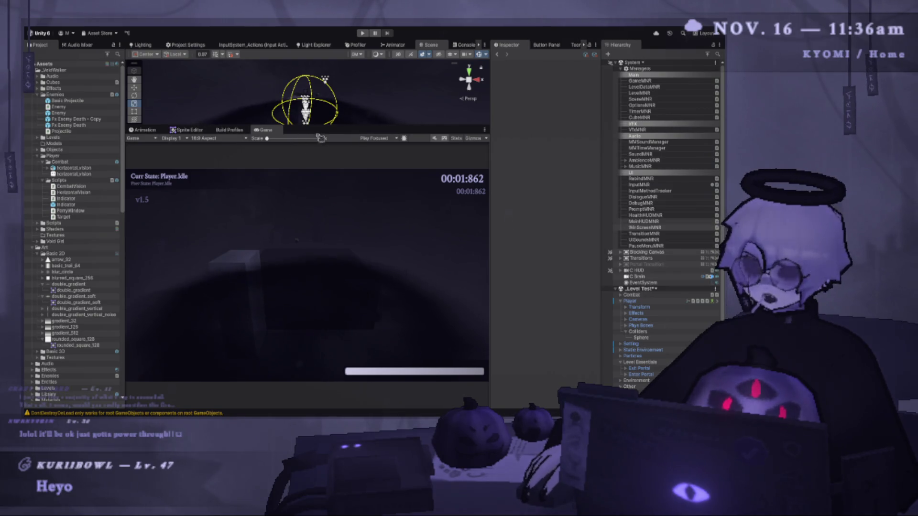
- Enlarge the Scene view, orbit around the player's sphere, and select Enter Portal
left_click_drag(317, 127, 311, 180)
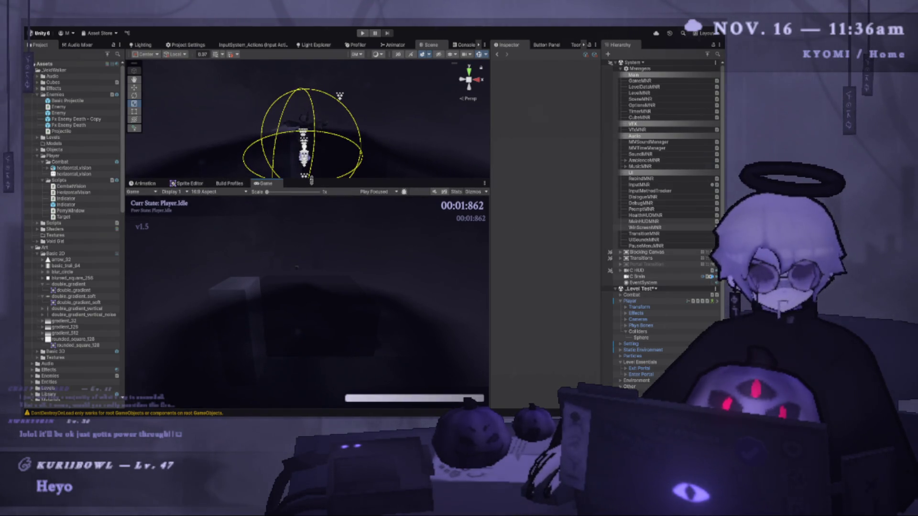
mouse_move(363, 185)
left_mouse_down()
mouse_move(368, 244)
mouse_move(371, 159)
mouse_move(375, 250)
left_mouse_up()
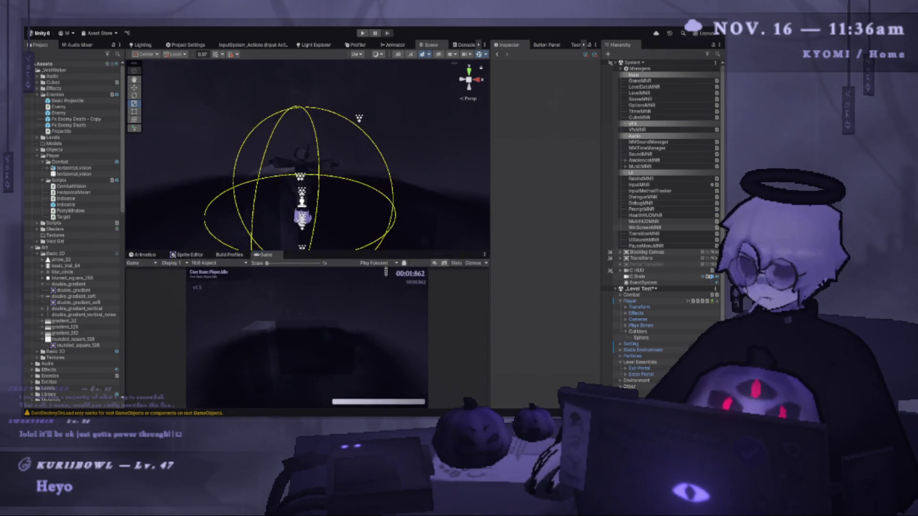
scroll(340, 207, "down", 3)
mouse_move(340, 207)
left_mouse_down()
mouse_move(340, 195)
mouse_move(262, 162)
mouse_move(261, 184)
left_mouse_up()
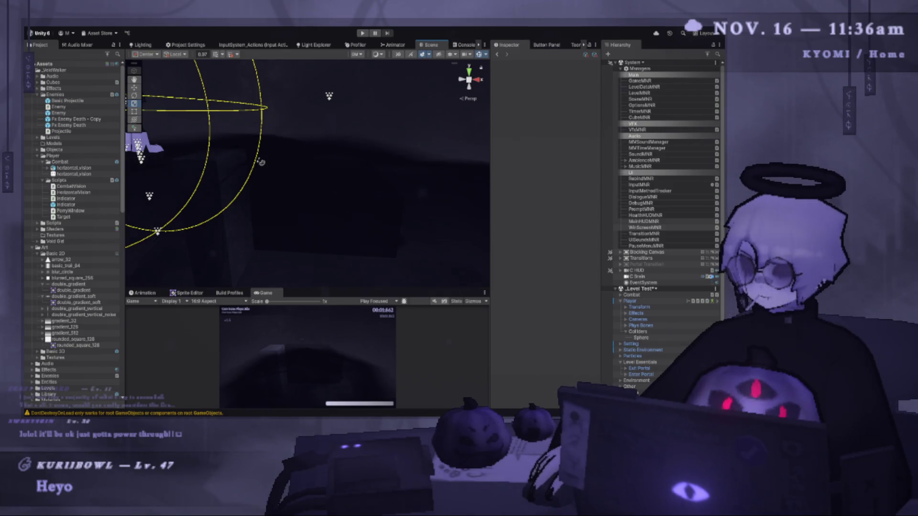
scroll(262, 161, "down", 3)
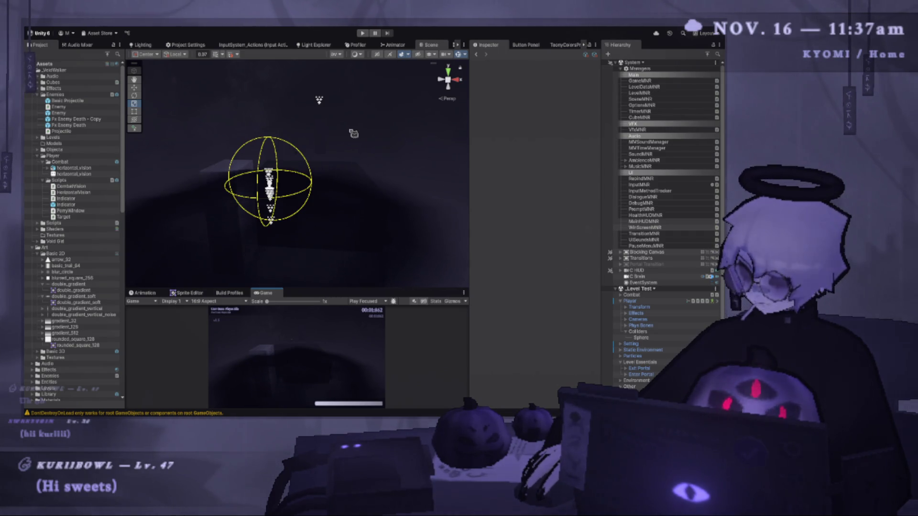
left_click(197, 213)
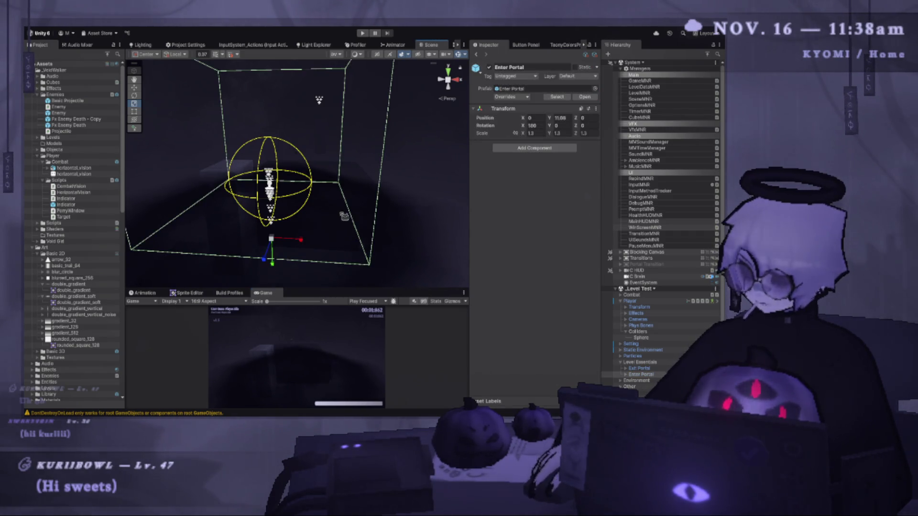
- Enlarge the Game view, play the level, trigger a reflect, then pause and stop
left_click_drag(379, 292, 366, 143)
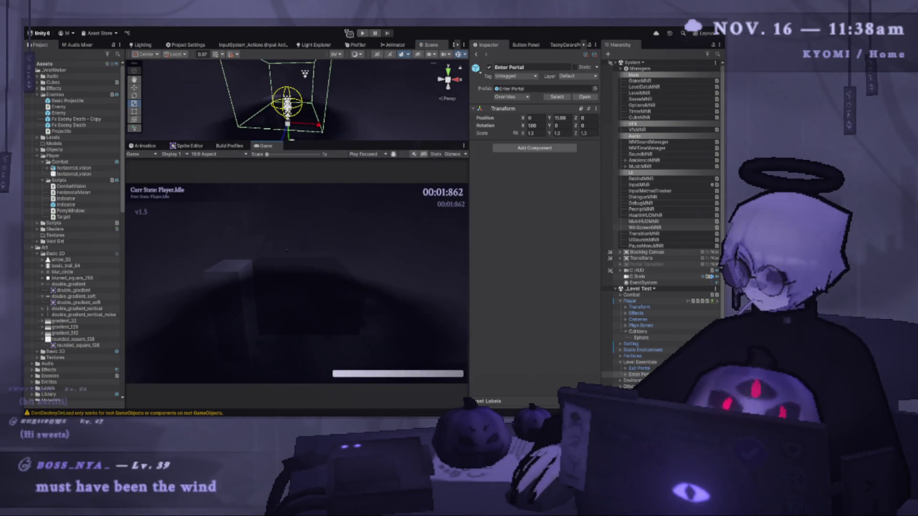
left_click(364, 34)
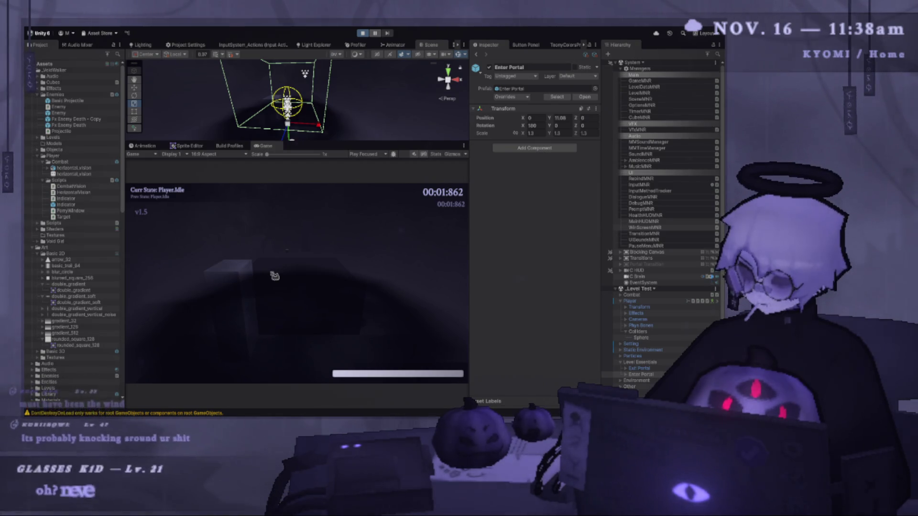
left_click(274, 273)
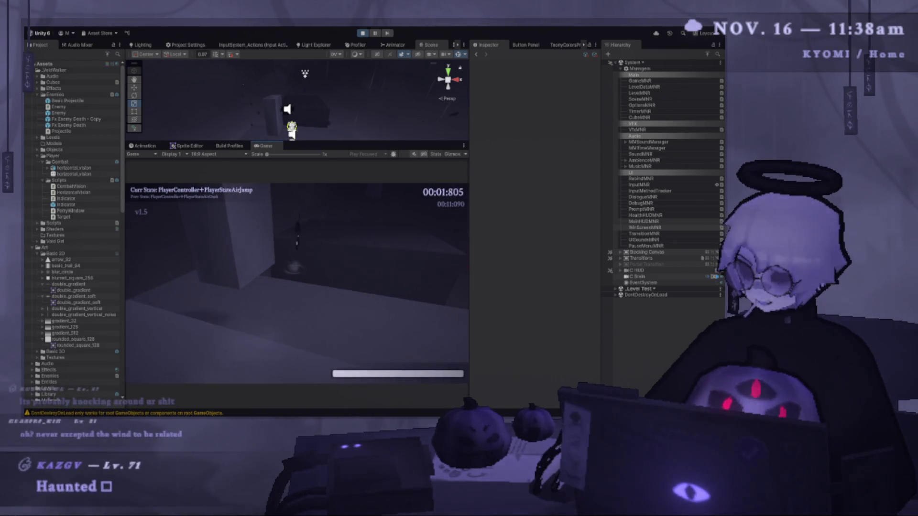
left_click(299, 275)
key("Escape")
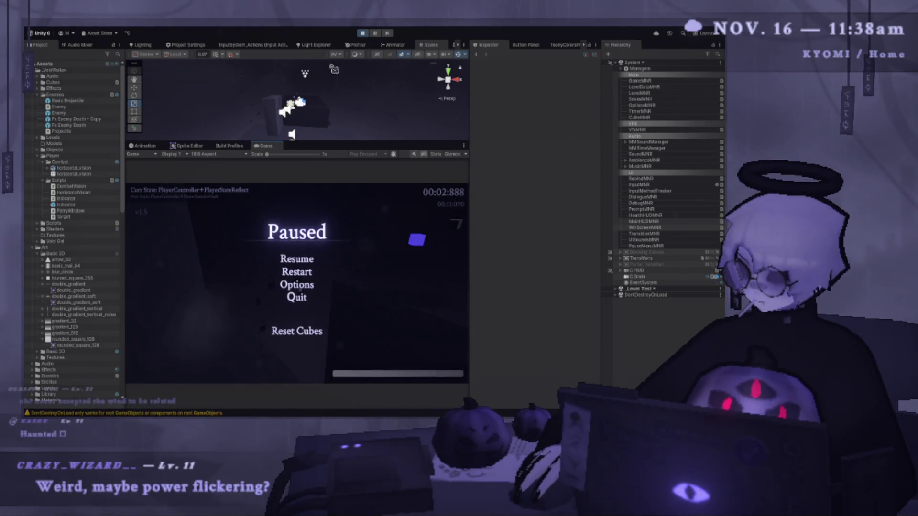
left_click(363, 34)
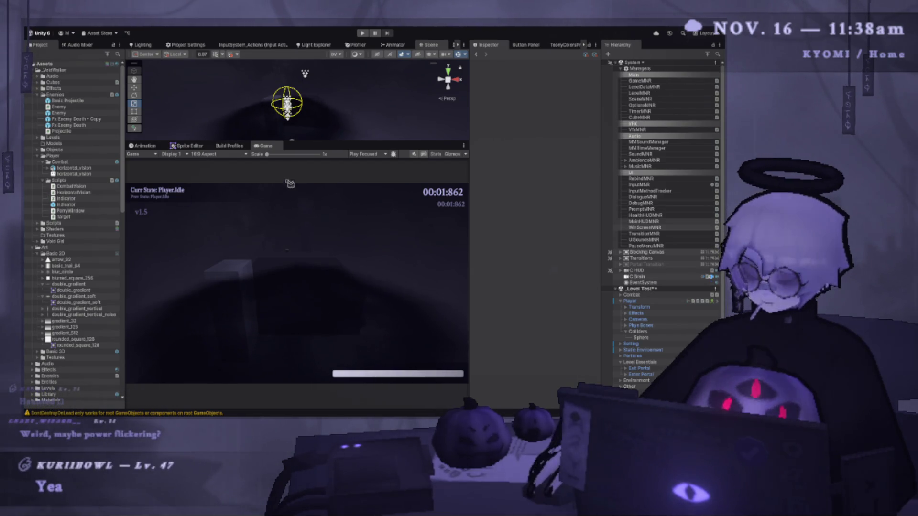
- Give the Scene view more height and width, pan it, and save the Level Test scene
left_click_drag(327, 143, 327, 239)
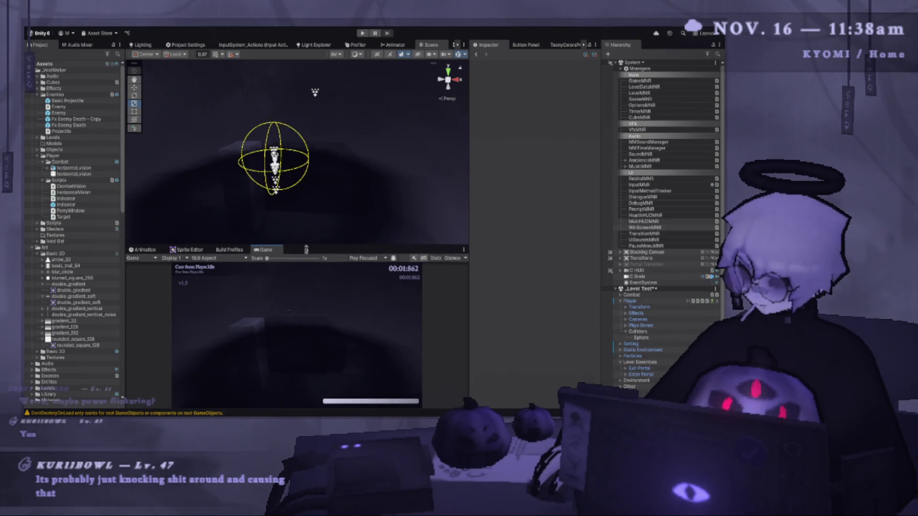
left_click_drag(297, 237, 297, 289)
mouse_move(241, 192)
left_mouse_down()
mouse_move(264, 217)
mouse_move(278, 268)
mouse_move(278, 210)
mouse_move(279, 228)
left_mouse_up()
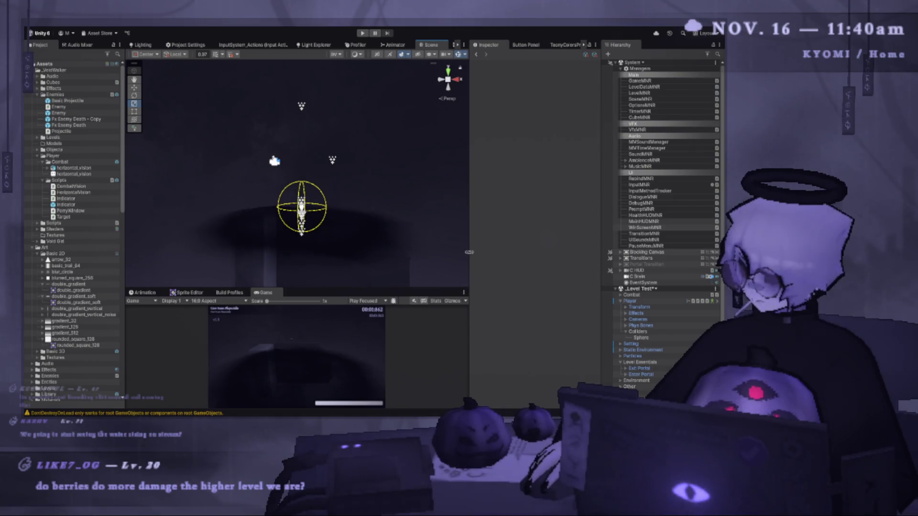
mouse_move(472, 255)
left_mouse_down()
mouse_move(478, 291)
mouse_move(421, 225)
mouse_move(399, 257)
left_mouse_up()
key("ctrl+s")
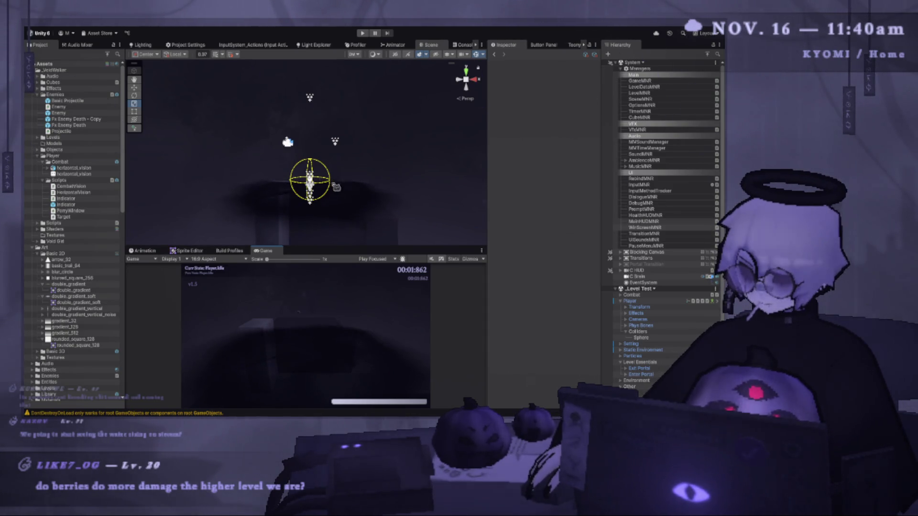
- Make the Scene view taller again and return to PlayerController.Parry.cs in VS Code
left_click_drag(353, 246, 353, 284)
scroll(335, 239, "up", 5)
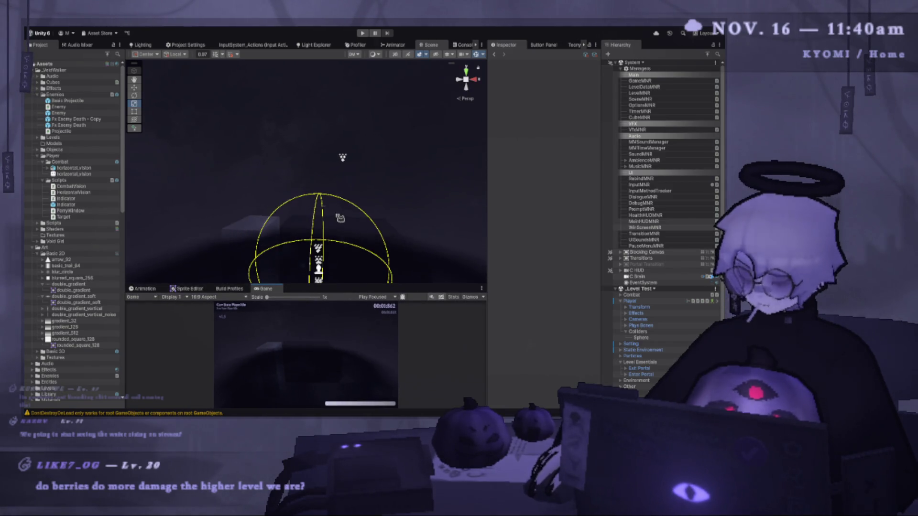
key("alt+Tab")
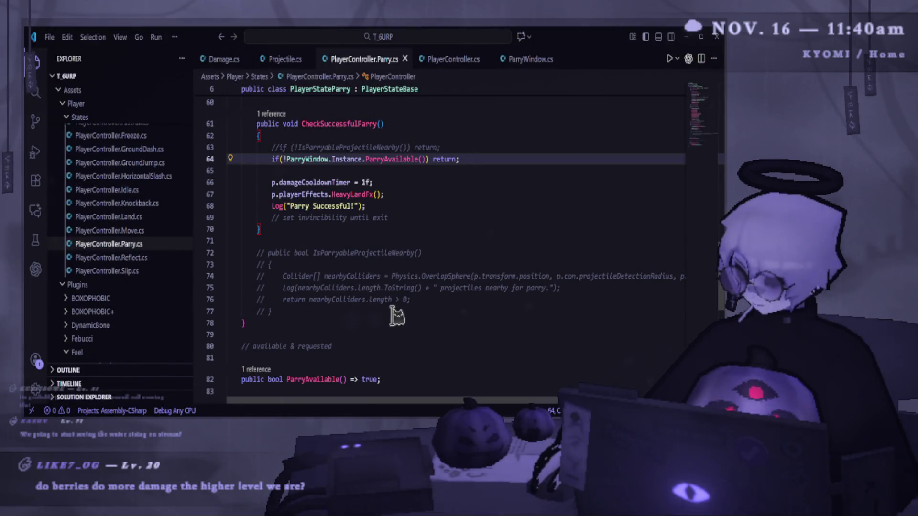
- Select the CheckSuccessfulParry method name in PlayerController.Parry.cs
scroll(395, 257, "down", 2)
scroll(374, 267, "up", 3)
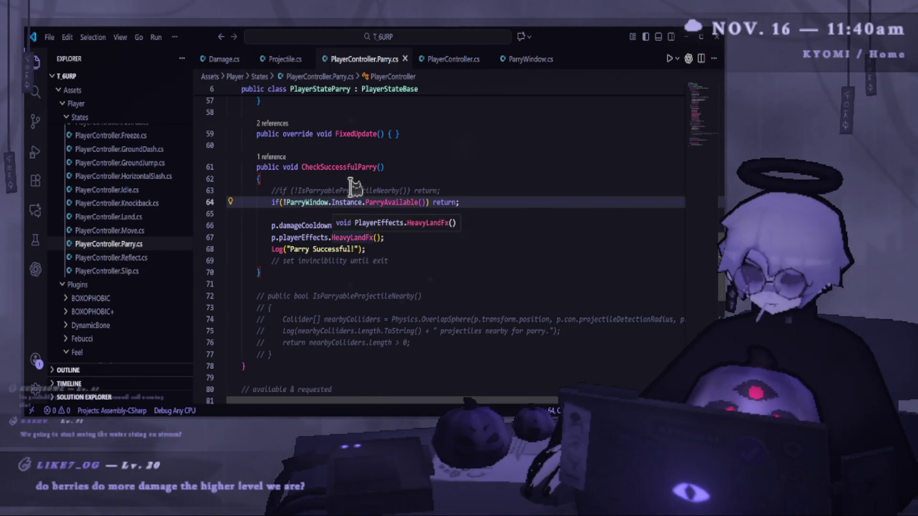
left_click(392, 176)
left_click_drag(384, 167, 322, 165)
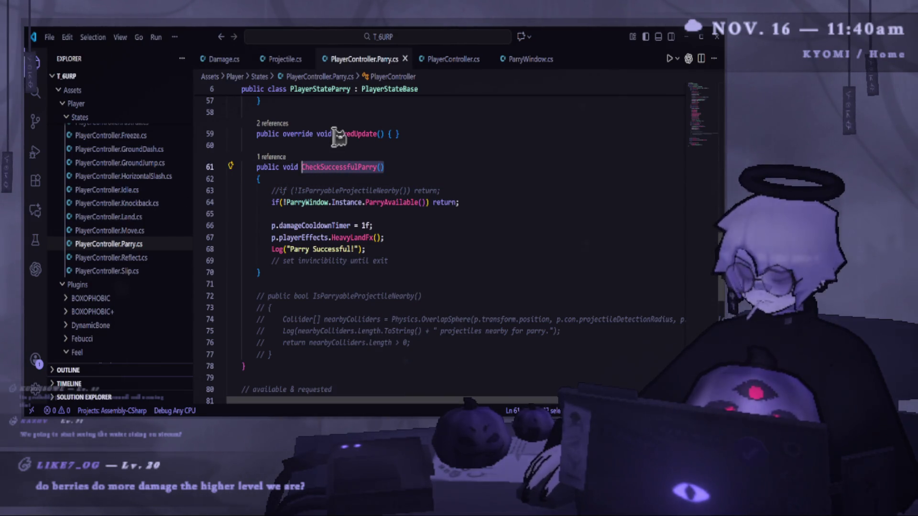
- Trace CheckSuccessfulParry up to its call in Enter(), then view ParryWindow.cs at ParryAvailable()
scroll(339, 136, "up", 10)
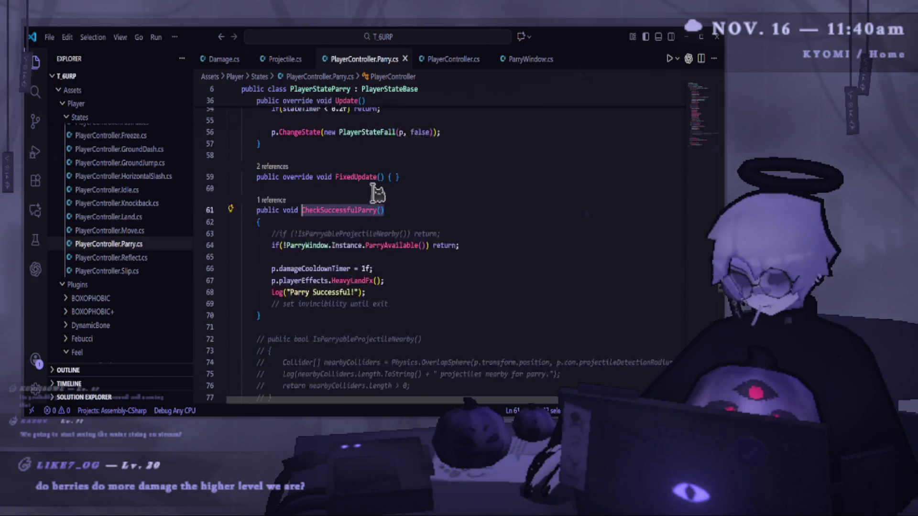
scroll(340, 209, "up", 4)
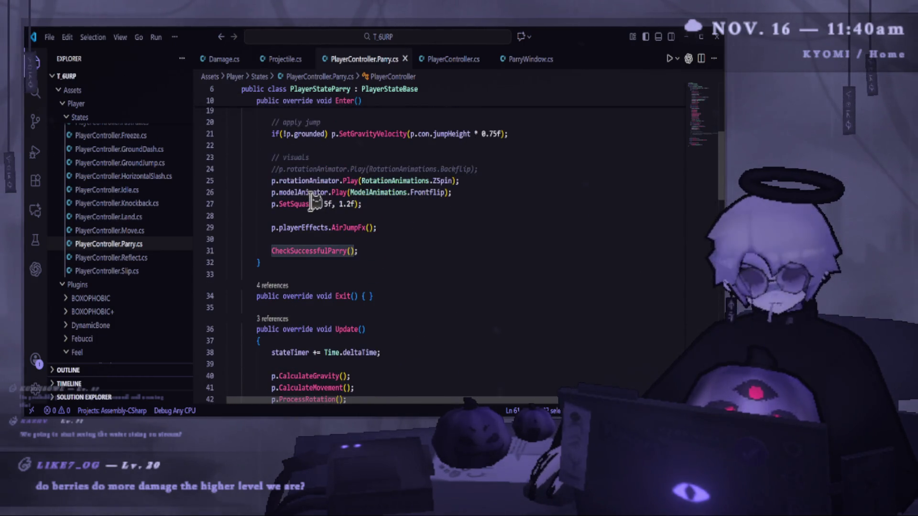
scroll(354, 209, "up", 5)
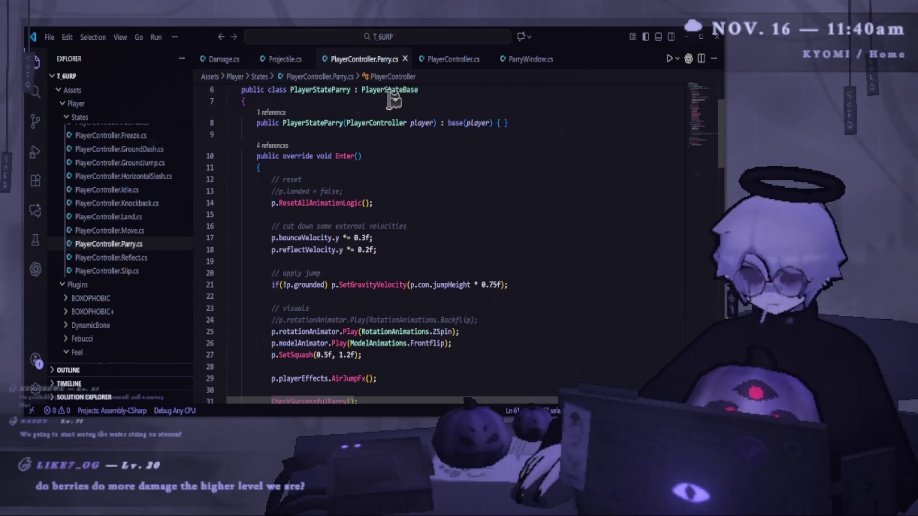
left_click(529, 59)
scroll(423, 206, "down", 4)
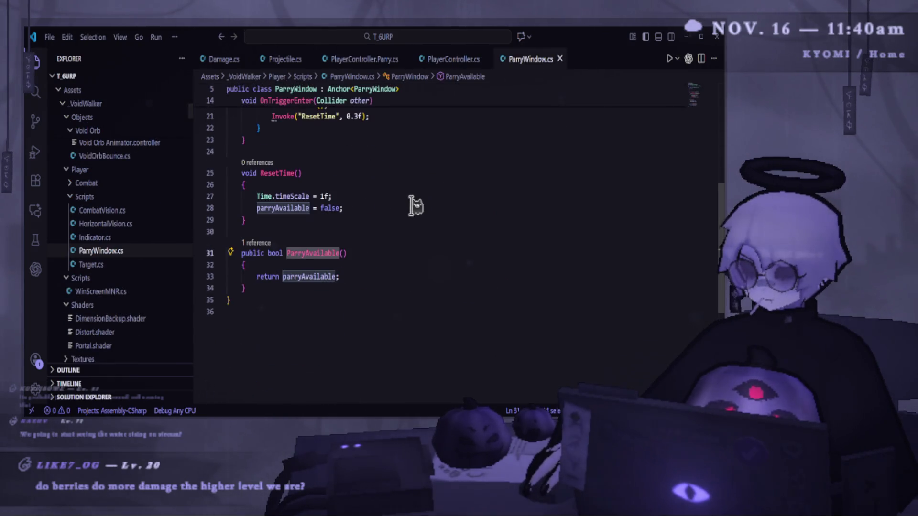
- Delete the trailing blank line from ParryWindow.cs and review the script down to return parryAvailable
left_click(396, 312)
key("BackSpace")
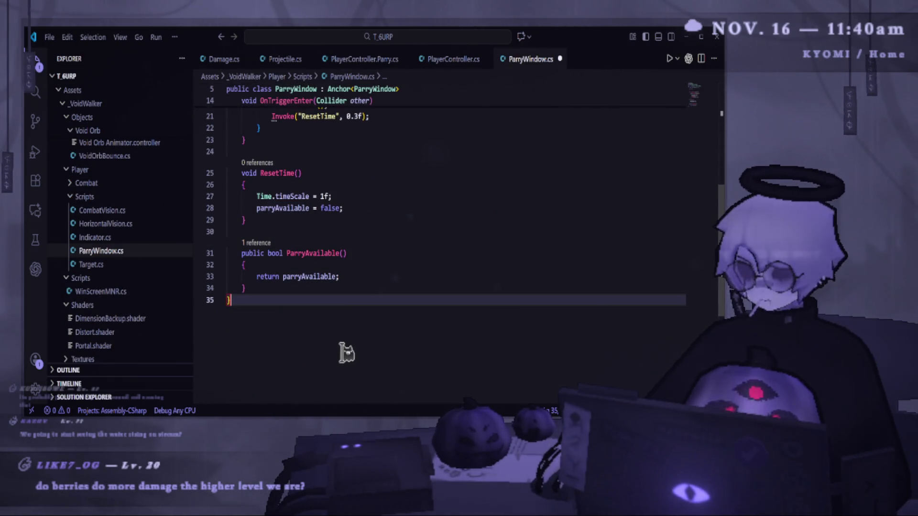
mouse_move(258, 306)
left_mouse_down()
mouse_move(228, 82)
mouse_move(426, 250)
mouse_move(359, 256)
mouse_move(227, 221)
mouse_move(249, 162)
mouse_move(246, 191)
left_mouse_up()
left_click(383, 326)
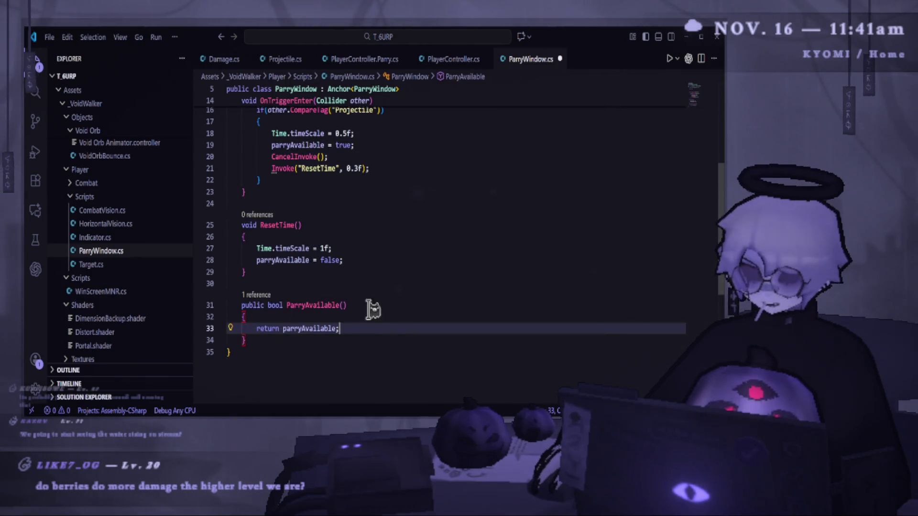
- Review the OnTriggerEnter lines setting parryAvailable to true, then go back to the Unity editor
scroll(363, 313, "up", 5)
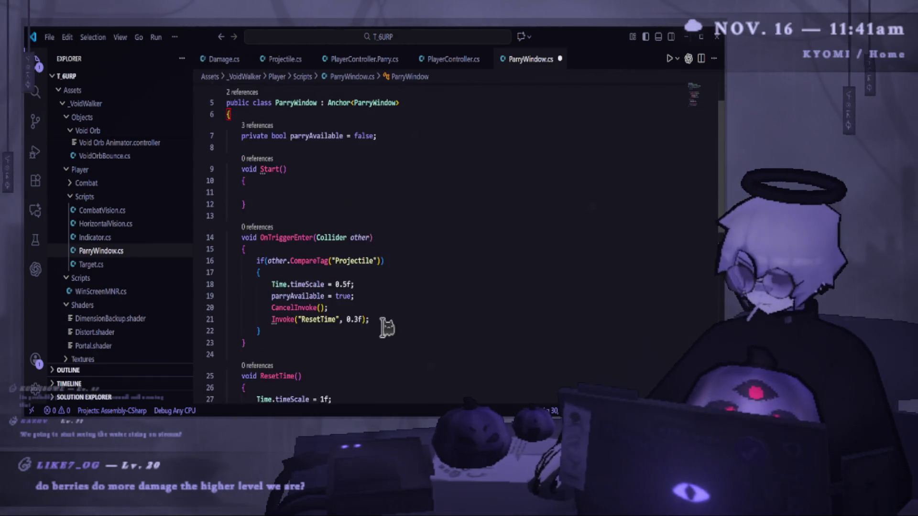
mouse_move(373, 364)
left_mouse_down()
mouse_move(272, 330)
mouse_move(244, 282)
mouse_move(335, 339)
left_mouse_up()
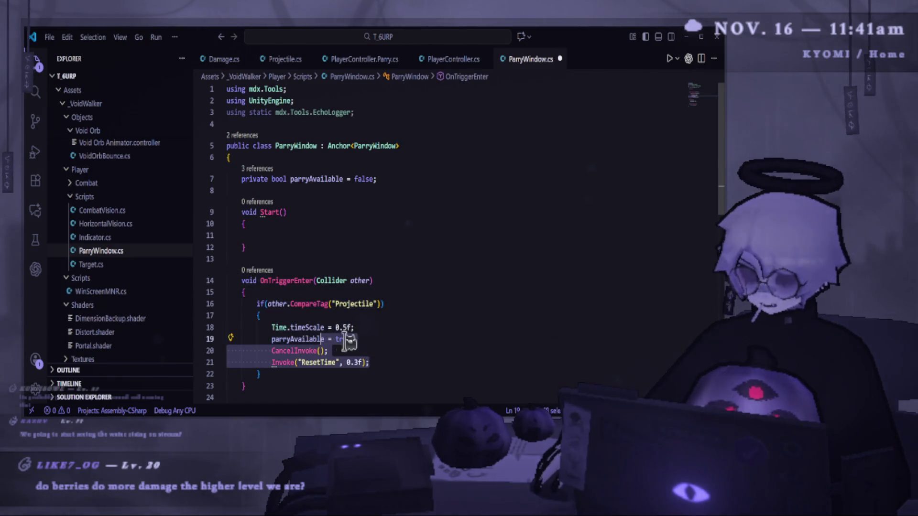
left_click(411, 339)
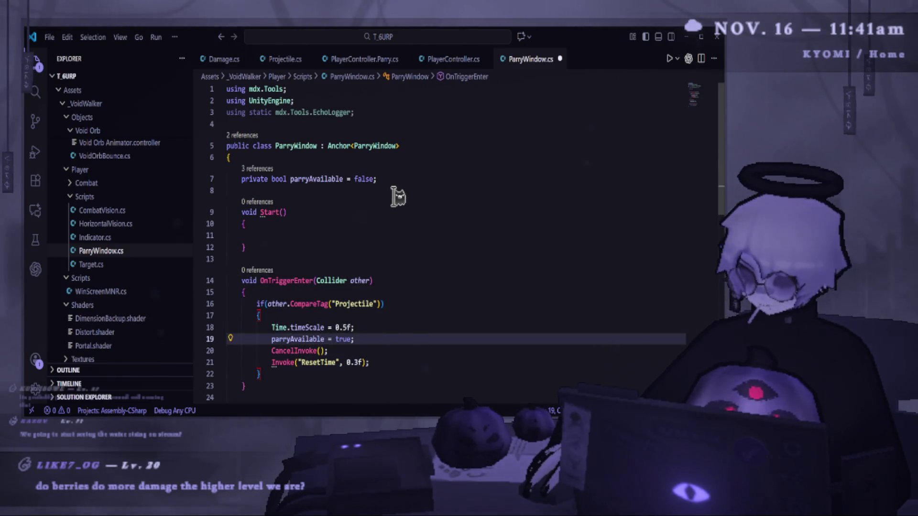
left_click(687, 36)
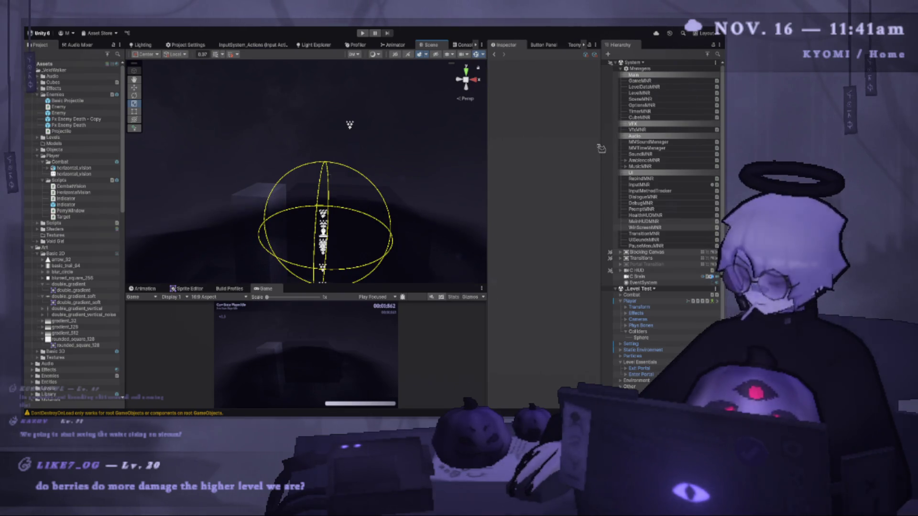
key("alt+Tab")
key("alt+Tab")
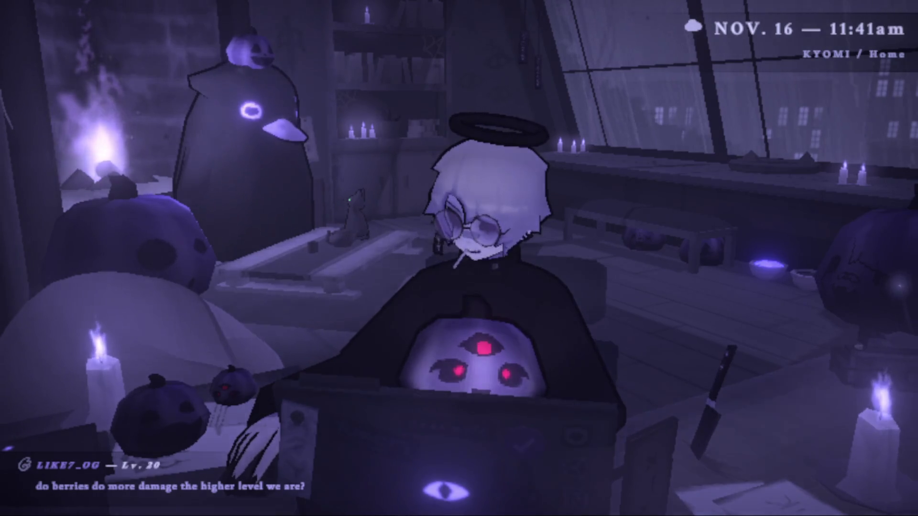
key("Escape")
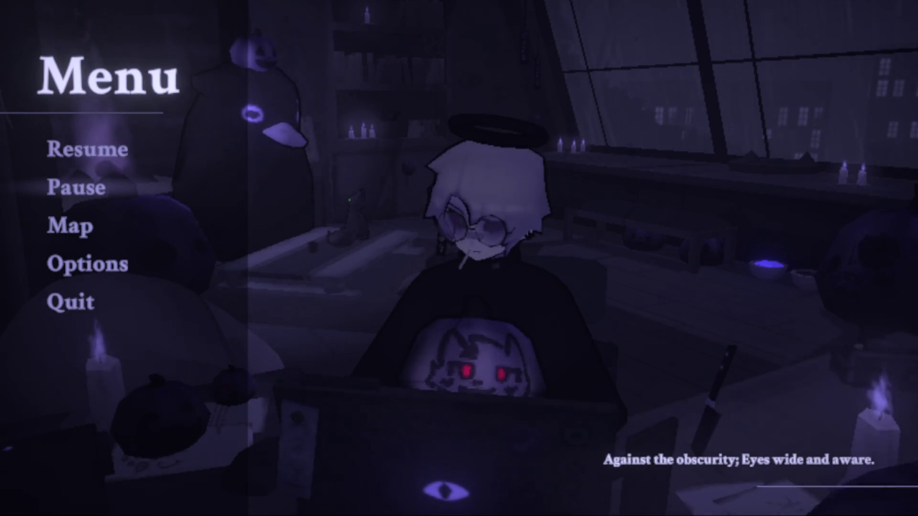
key("Return")
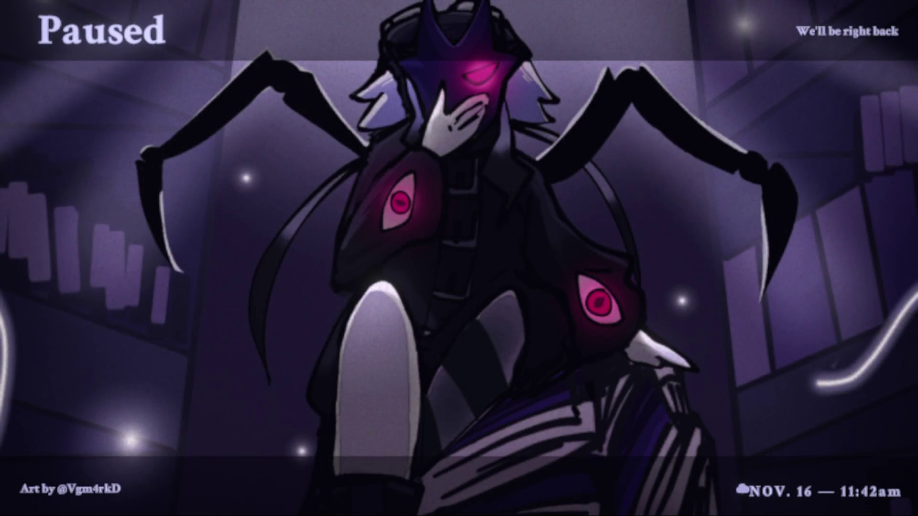
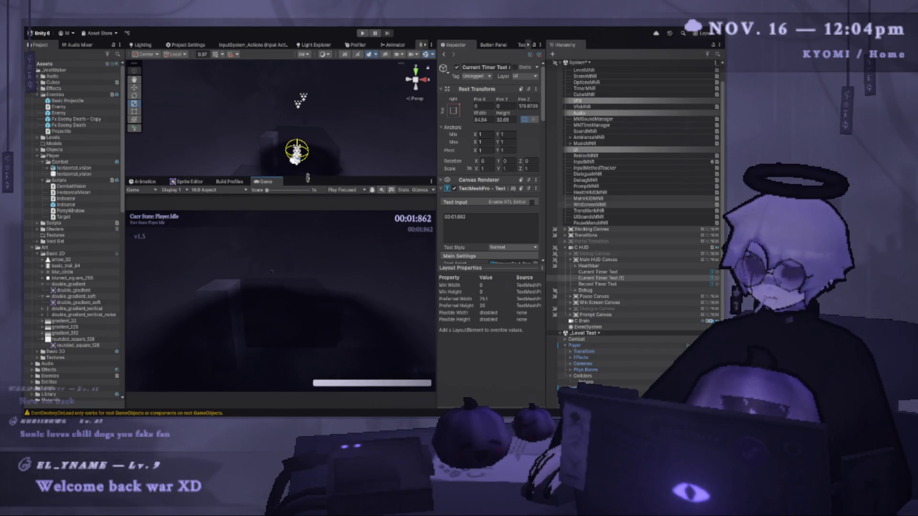
- Frame Current Timer Text (1) in a flat 2D Scene view made taller than the Game view
mouse_move(304, 175)
left_mouse_down()
mouse_move(306, 201)
mouse_move(340, 263)
mouse_move(319, 167)
left_mouse_up()
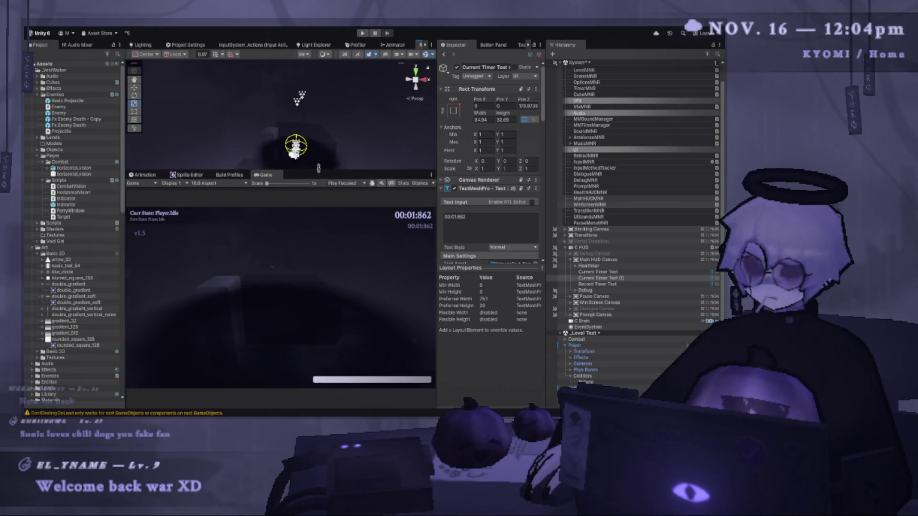
left_click(600, 277)
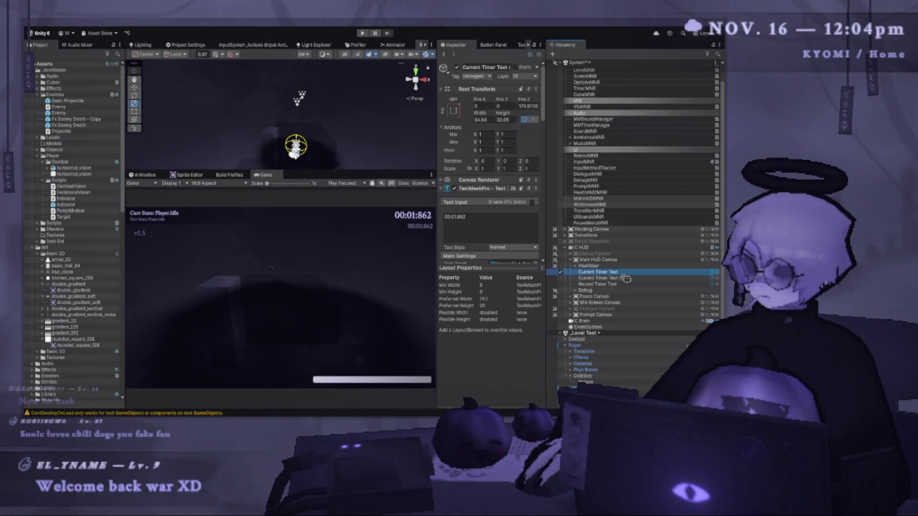
key("f")
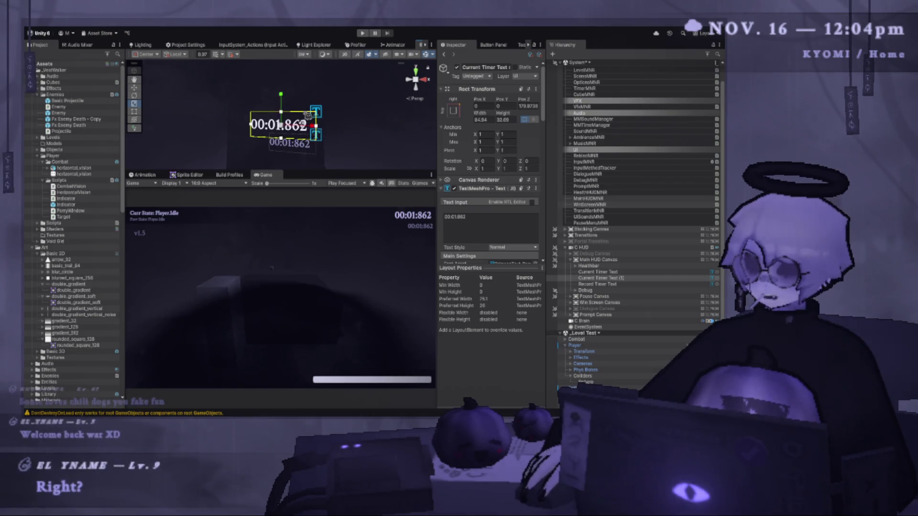
key("2")
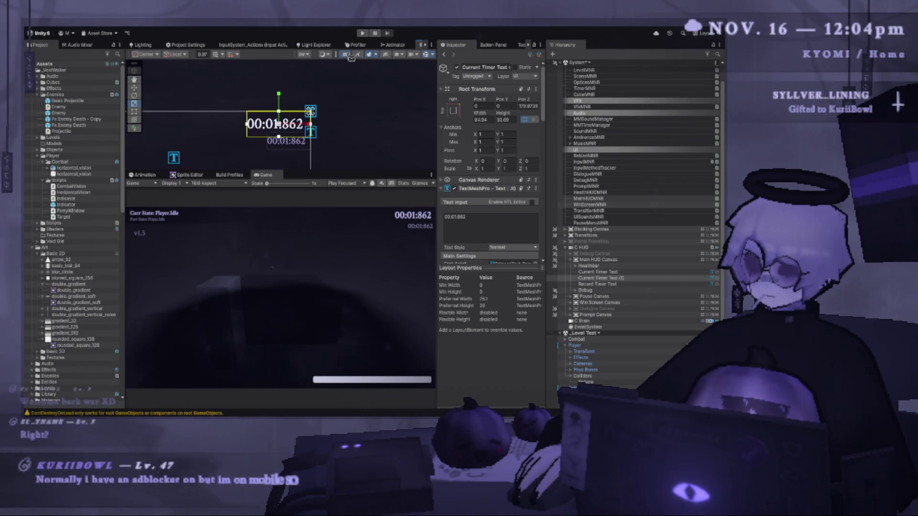
left_click_drag(305, 174, 306, 288)
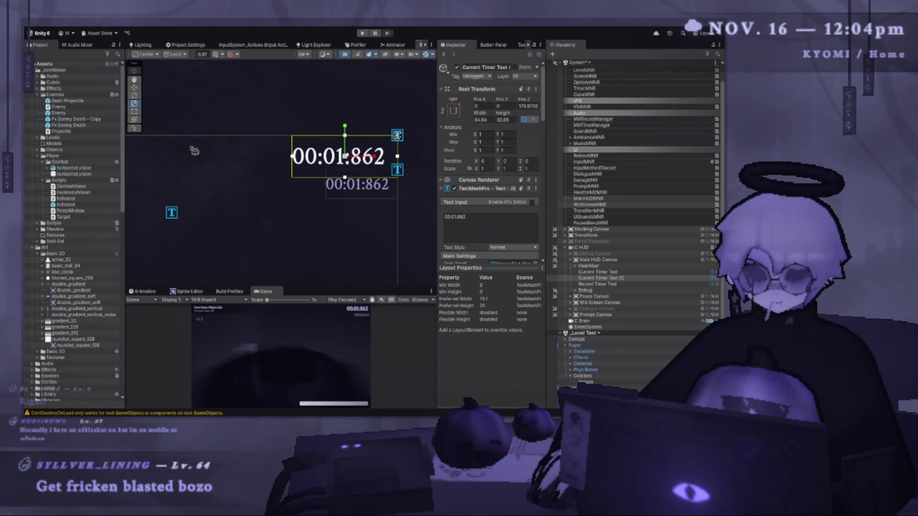
scroll(229, 143, "down", 2)
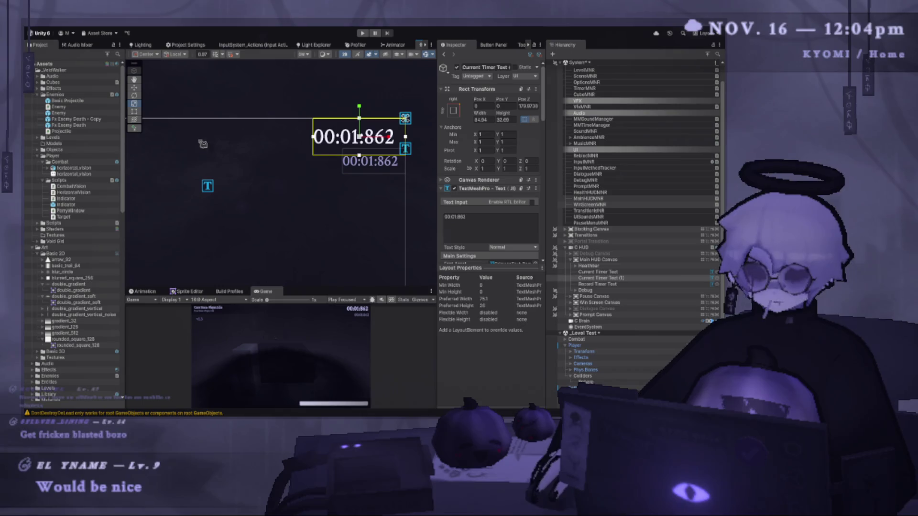
- Drag the copied timer text toward the canvas centre with the Move tool
left_click(134, 88)
scroll(266, 150, "down", 3)
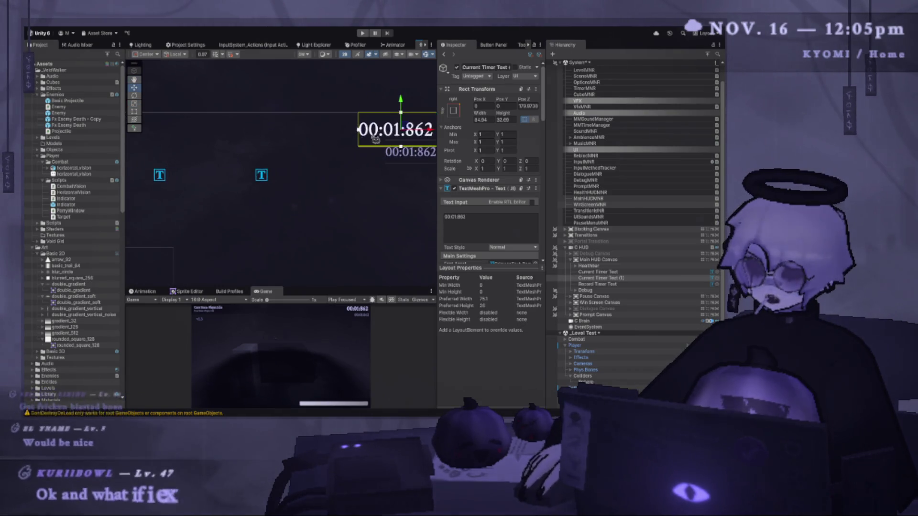
left_click_drag(391, 123, 238, 181)
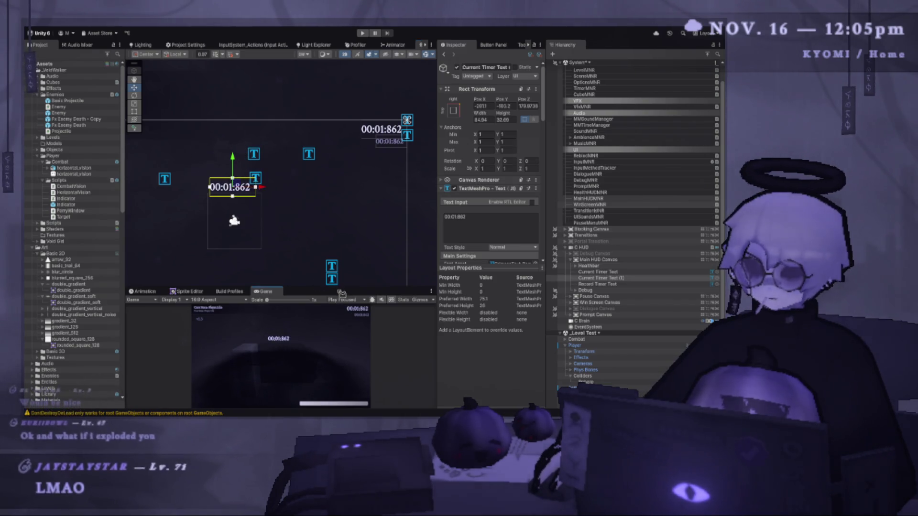
- Enlarge the Game view and set the duplicated text's TextMeshPro input to 'Parry Time'
left_click_drag(341, 287, 363, 184)
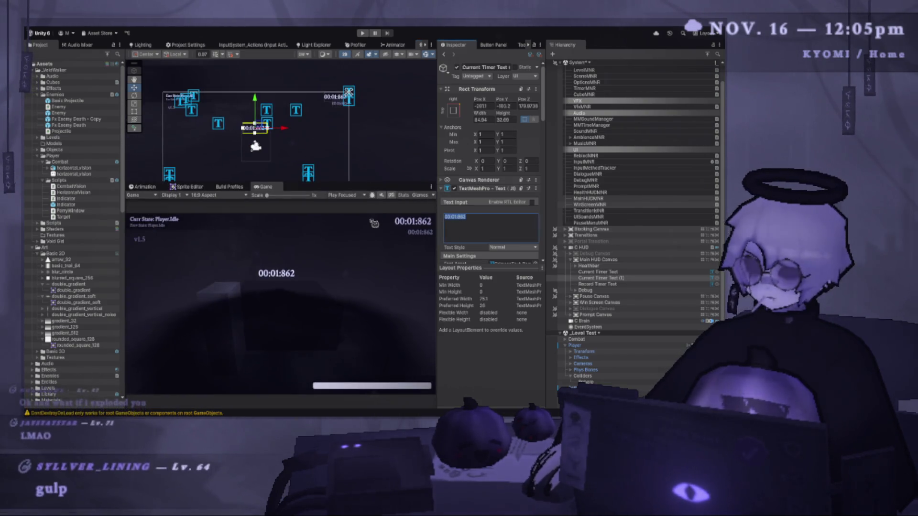
type("Parry")
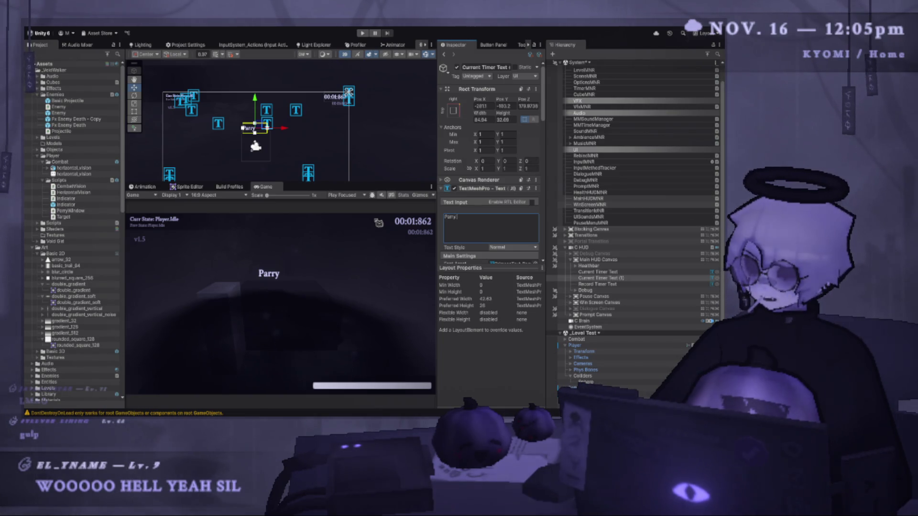
type("Escap")
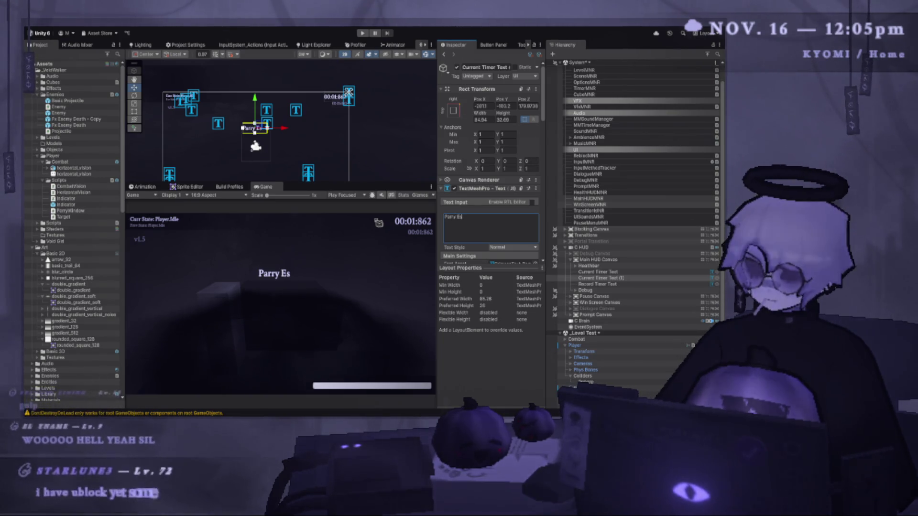
key("BackSpace")
key("BackSpace")
key("BackSpace")
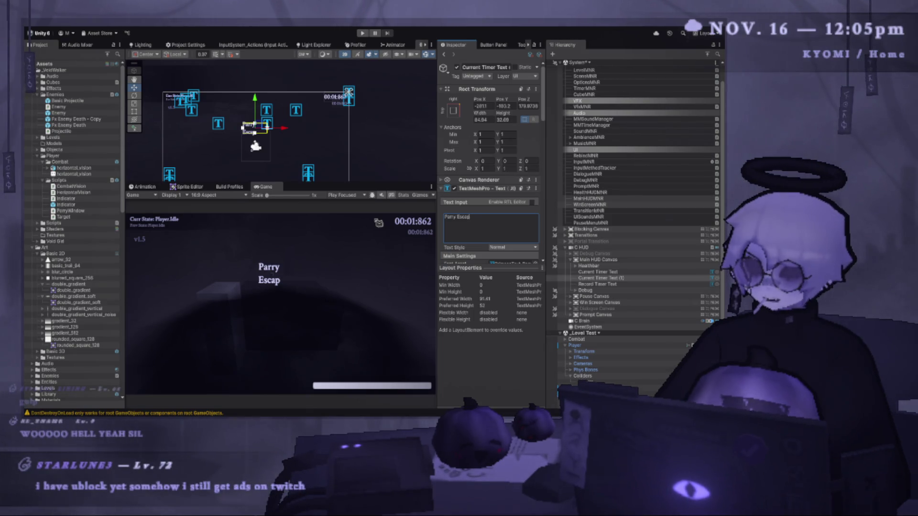
type("Time")
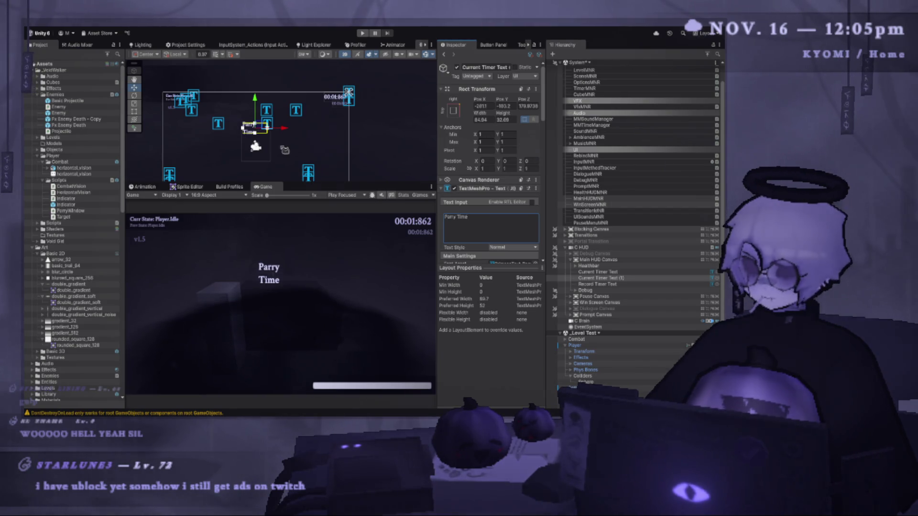
scroll(258, 130, "up", 2)
scroll(495, 225, "down", 2)
scroll(495, 224, "down", 4)
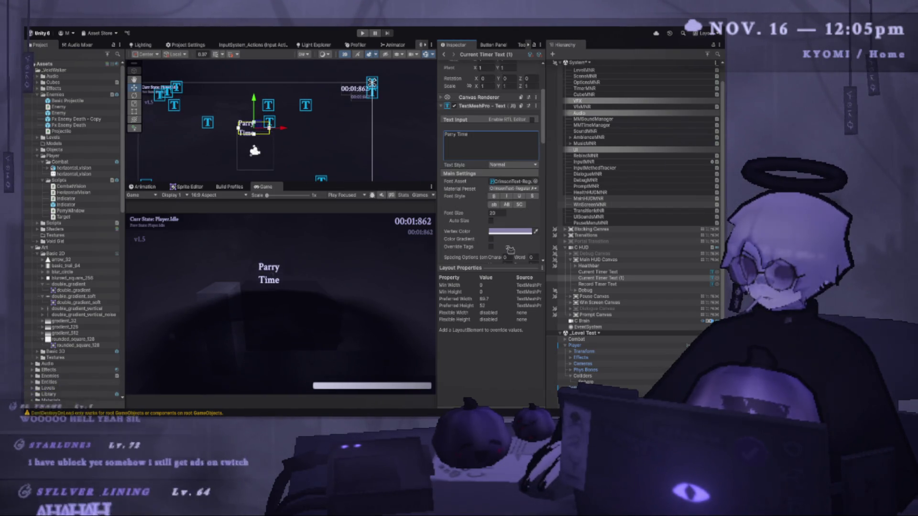
- Give the Parry Time text Center then Flush alignment and nudge it slightly upward
left_click(500, 234)
left_click(528, 235)
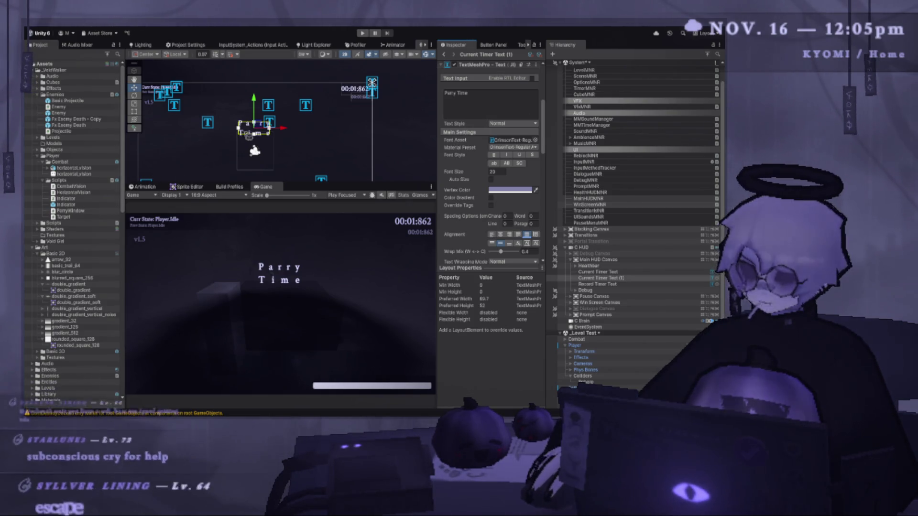
left_click_drag(261, 109, 249, 100)
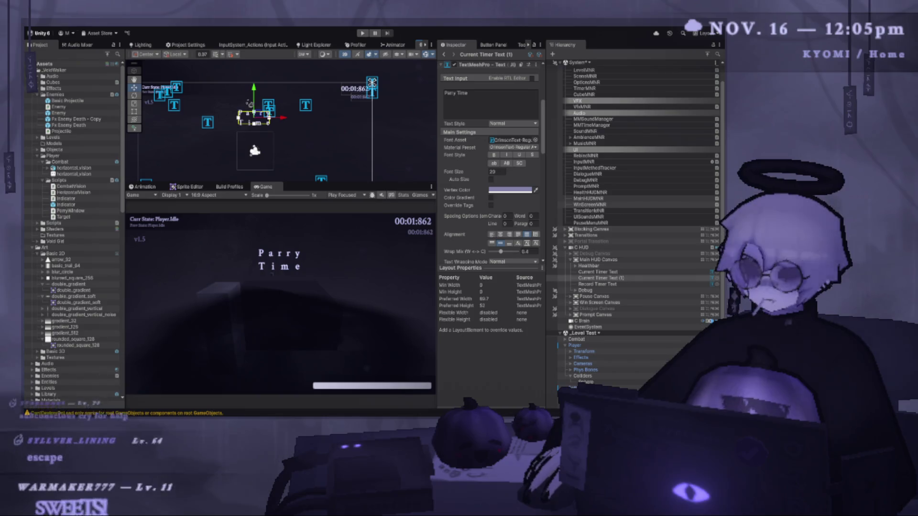
scroll(491, 216, "down", 3)
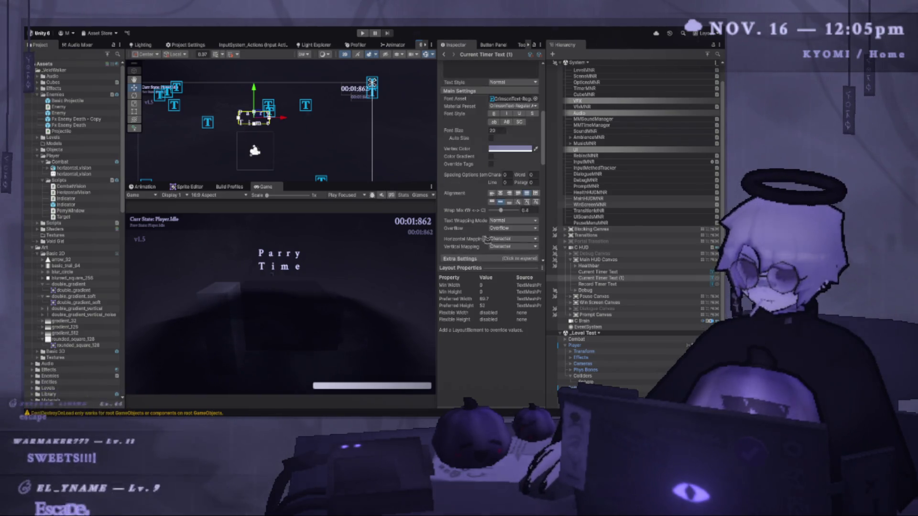
- Select MainHUDMNR to show its canvas group and 0.25 fade time, widening the Scene and Game views
left_click(595, 198)
left_click_drag(444, 151, 450, 151)
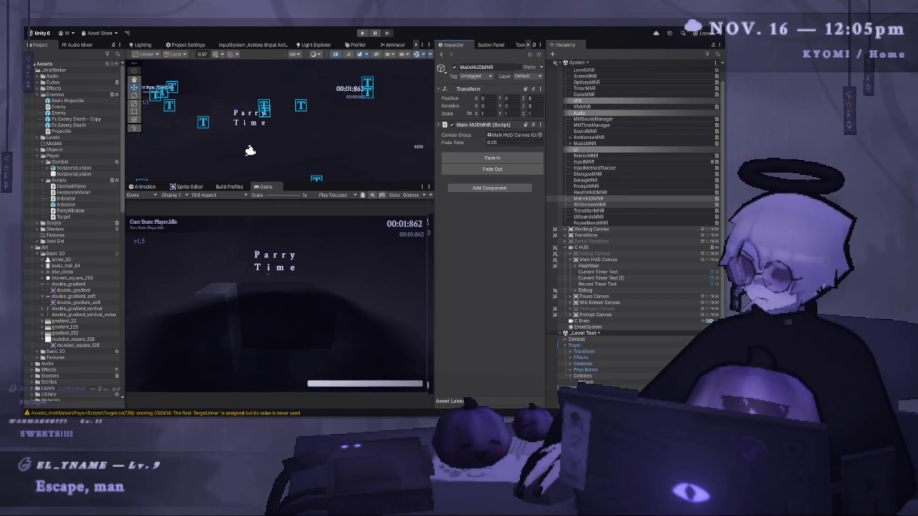
scroll(283, 142, "up", 1)
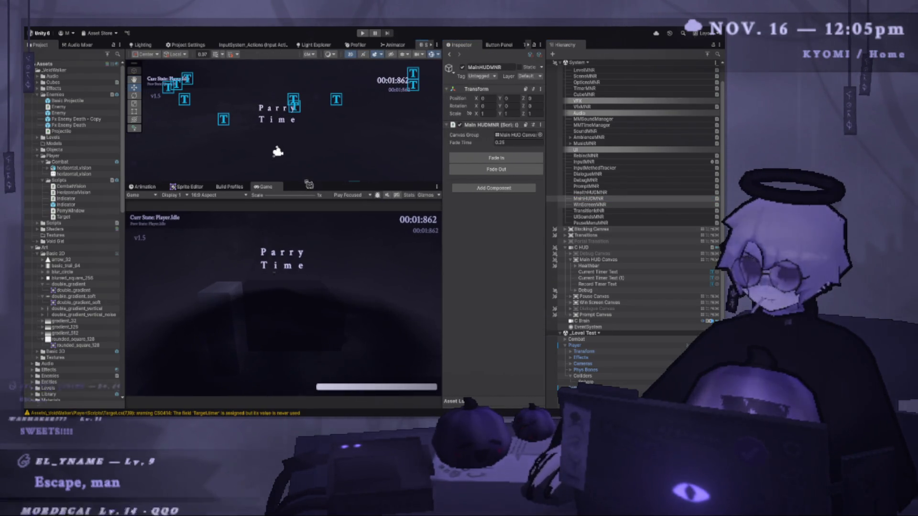
left_click_drag(307, 184, 307, 212)
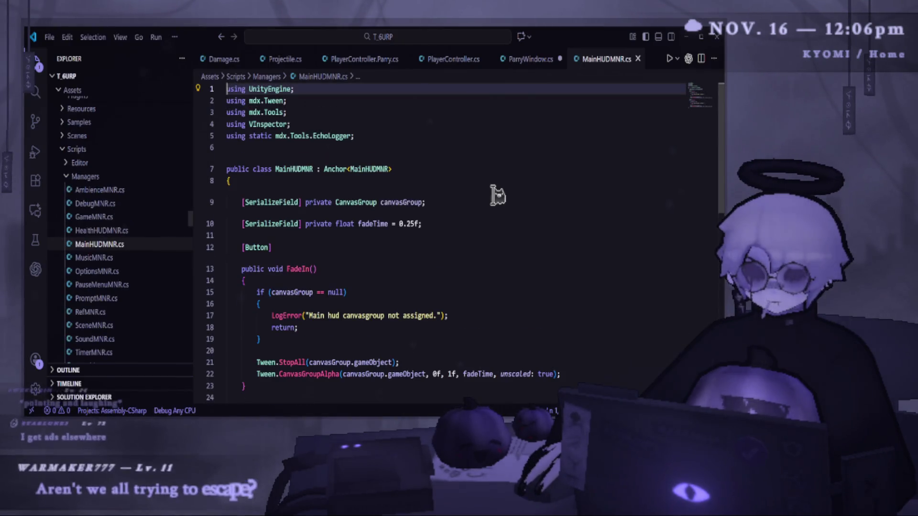
key("alt+Tab")
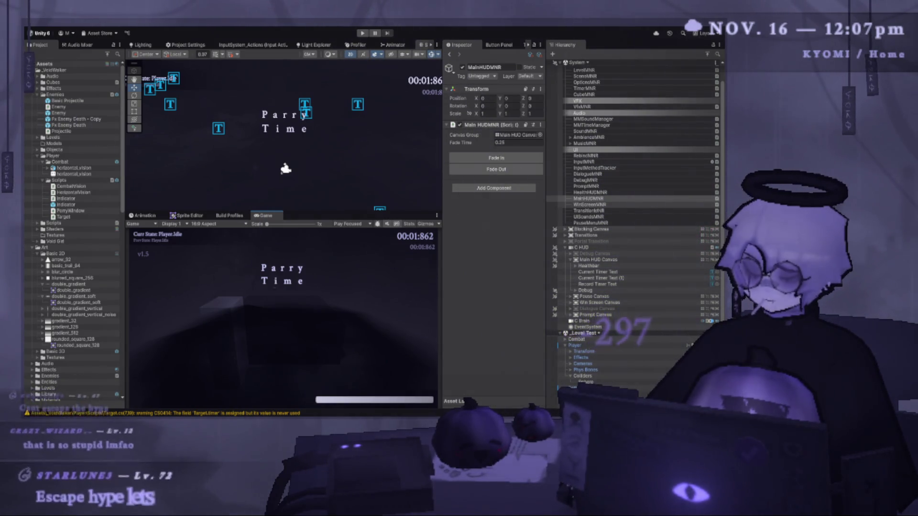
- Switch from Unity to Visual Studio Code with MainHUDMNR.cs open
scroll(71, 229, "down", 3)
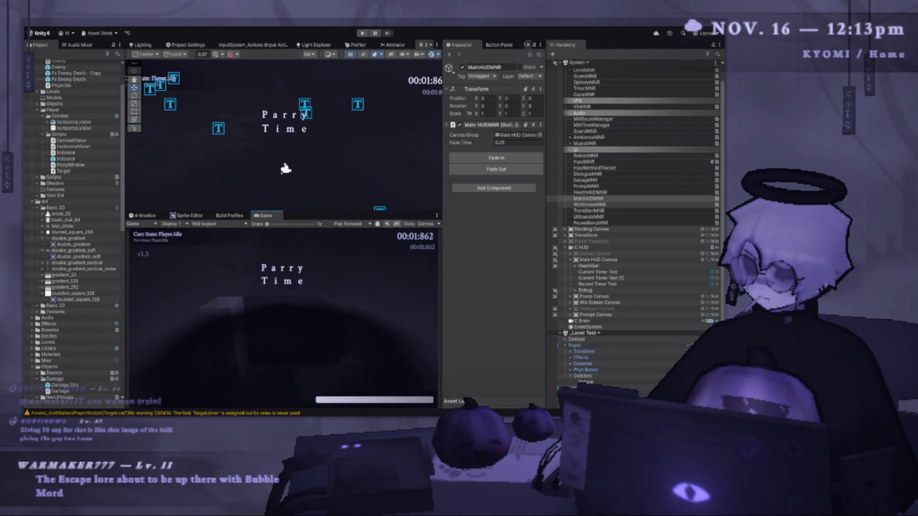
key("alt+Tab")
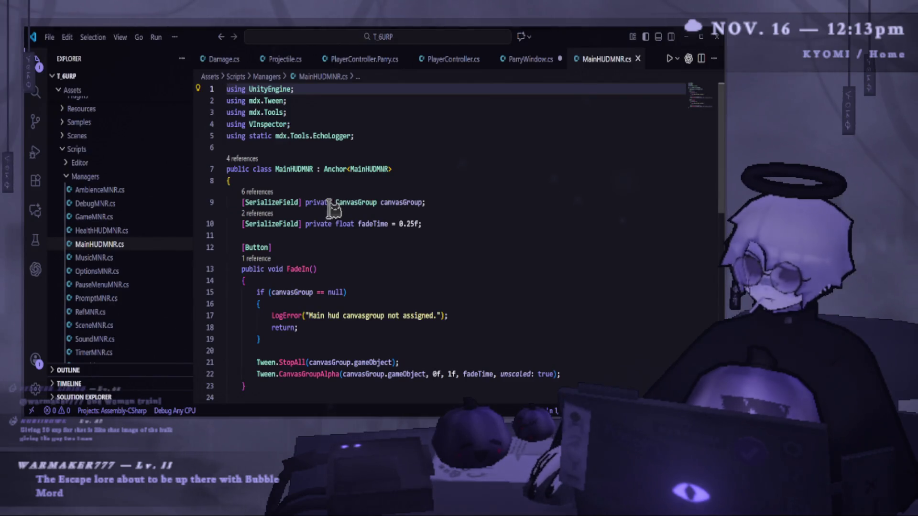
- Below fadeTime, add a [SerializeField] private float visibleDuration = 2f field
left_click(433, 223)
scroll(437, 219, "down", 3)
scroll(439, 232, "up", 3)
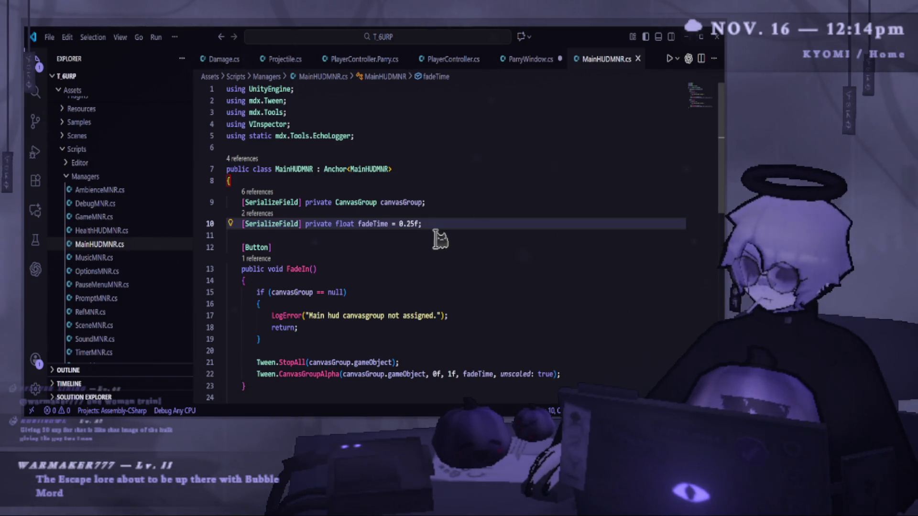
key("Return")
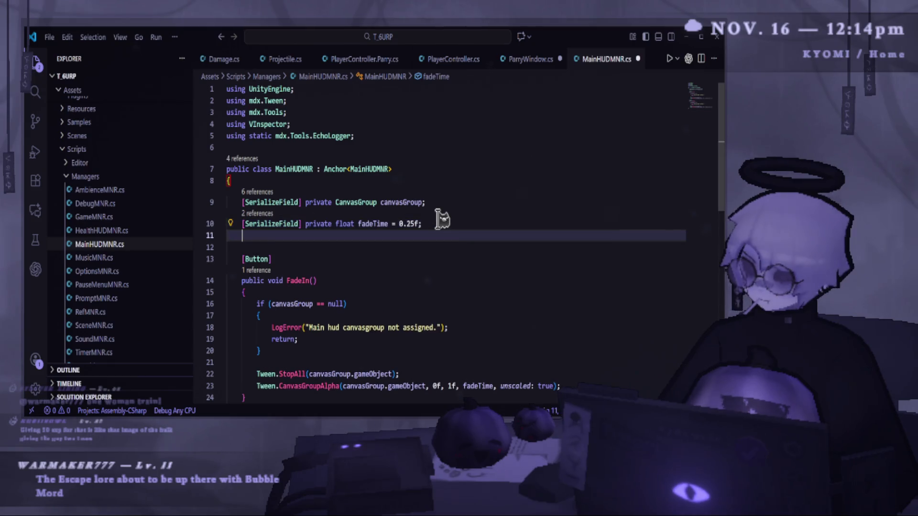
type("[se")
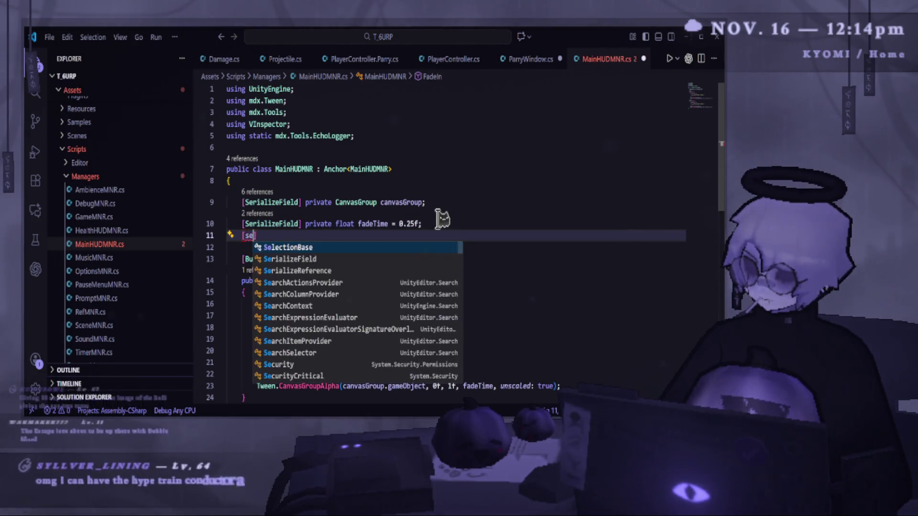
key("Down")
key("Tab")
type("] private float visibleDuration = 2f;")
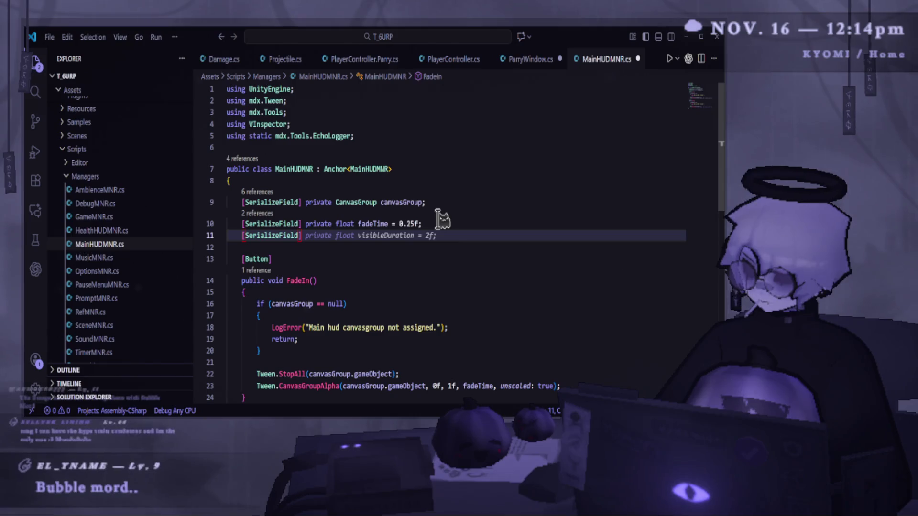
- Turn that field into a GameObject named parryTimeText with no default value
double_click(351, 245)
type("Game")
key("Tab")
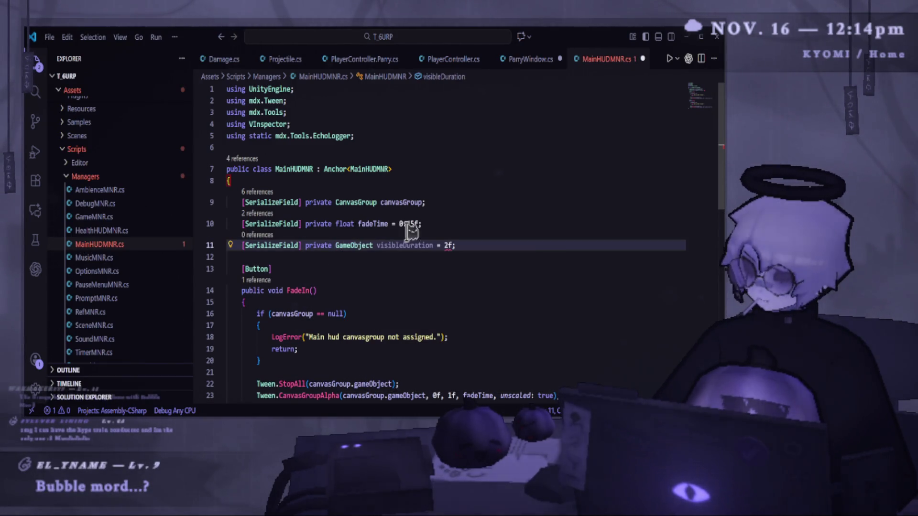
double_click(403, 246)
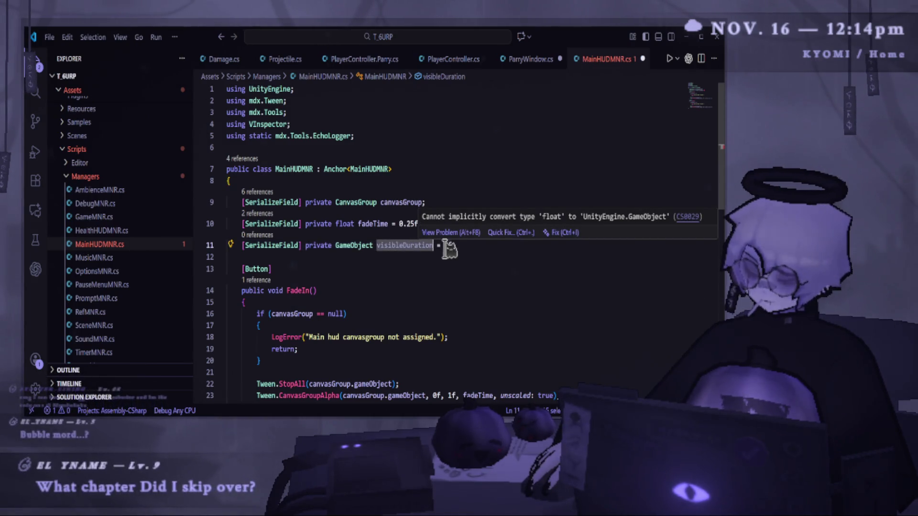
type("parryTimeText")
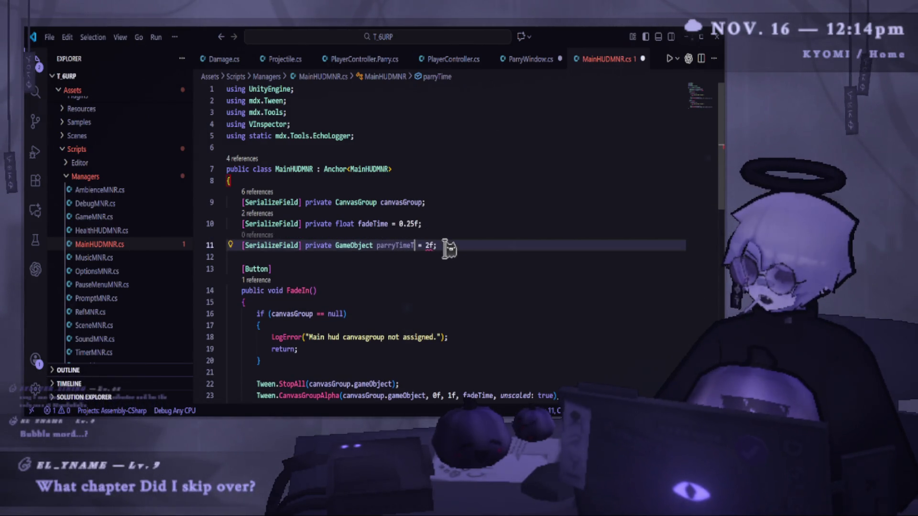
left_click(445, 246)
key("BackSpace")
key("BackSpace")
key("BackSpace")
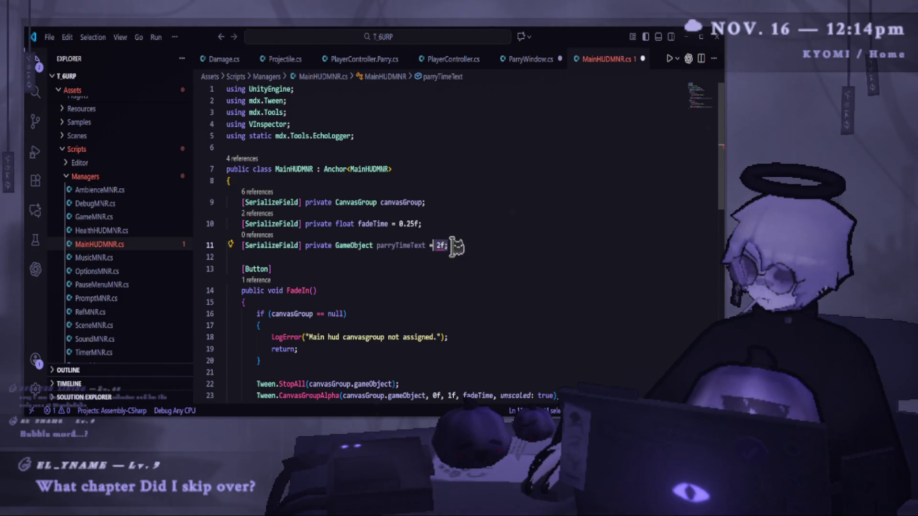
key("BackSpace")
key("BackSpace")
type(";")
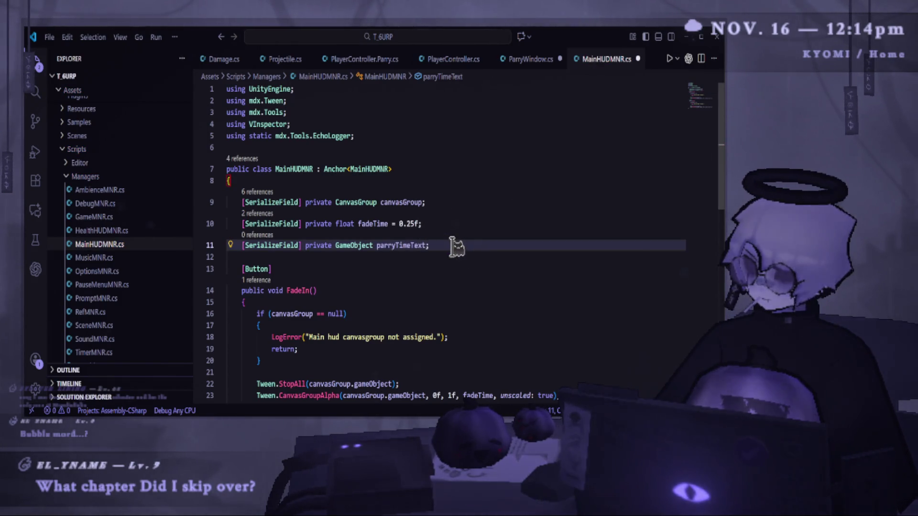
- After FadeOut, add and save a ToggleParryTimeText(bool show) method calling SetActive(show)
double_click(397, 246)
scroll(277, 268, "down", 7)
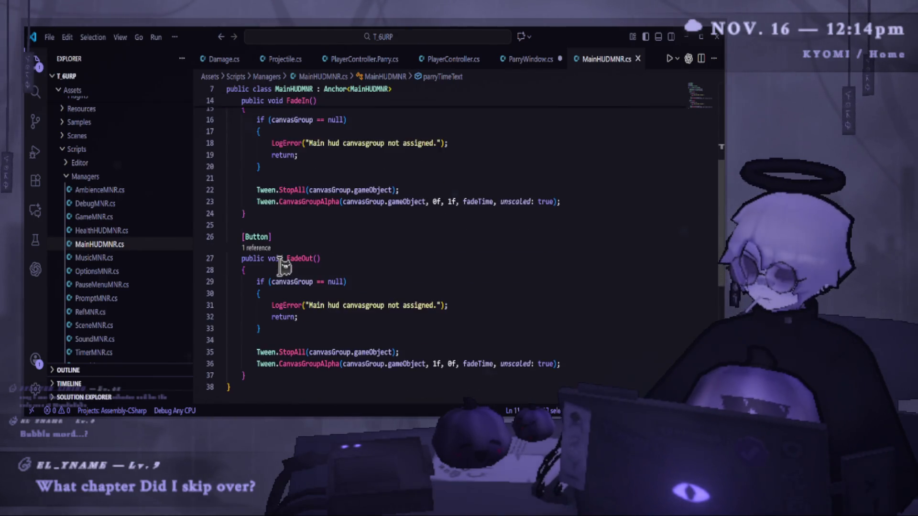
left_click(267, 311)
key("Return")
key("Return")
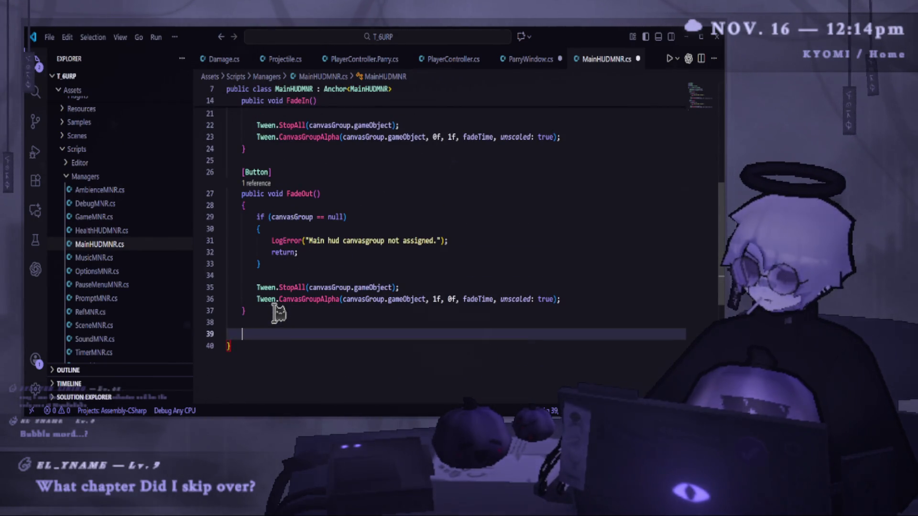
type("public ")
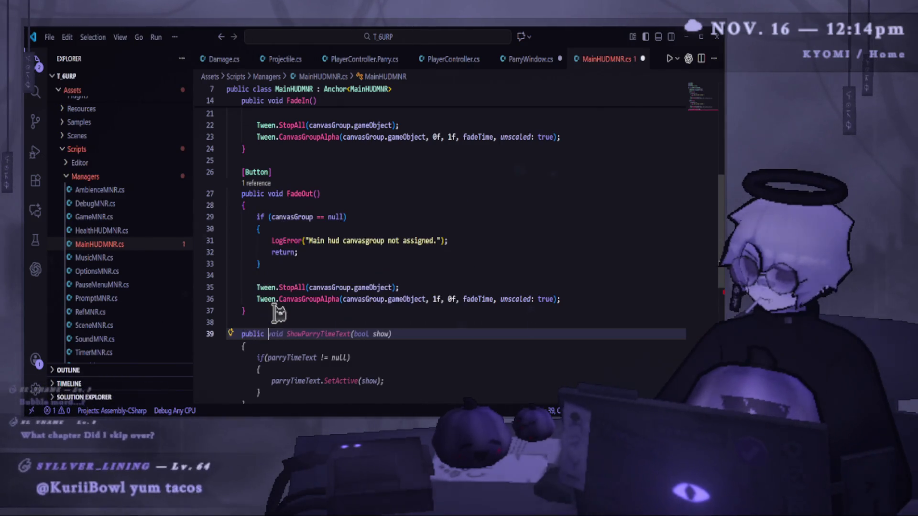
type("void Togg")
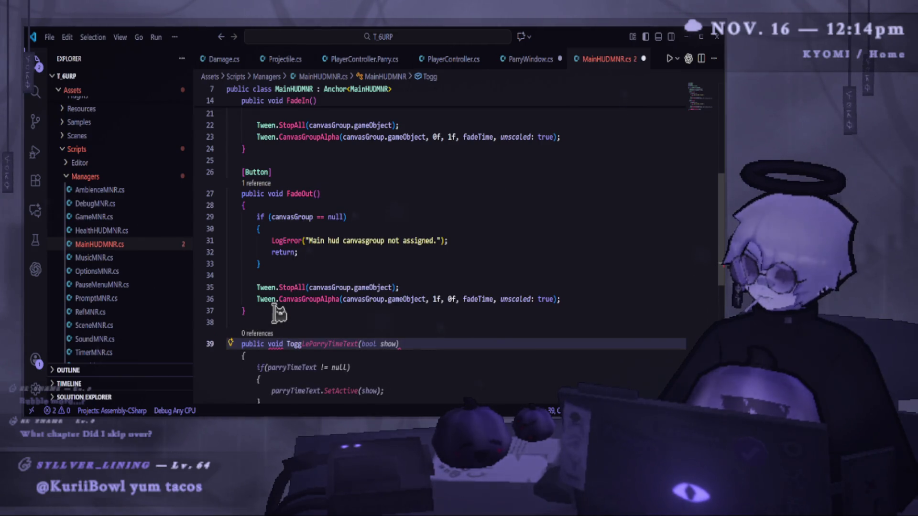
key("Tab")
key("ctrl+s")
scroll(420, 298, "down", 2)
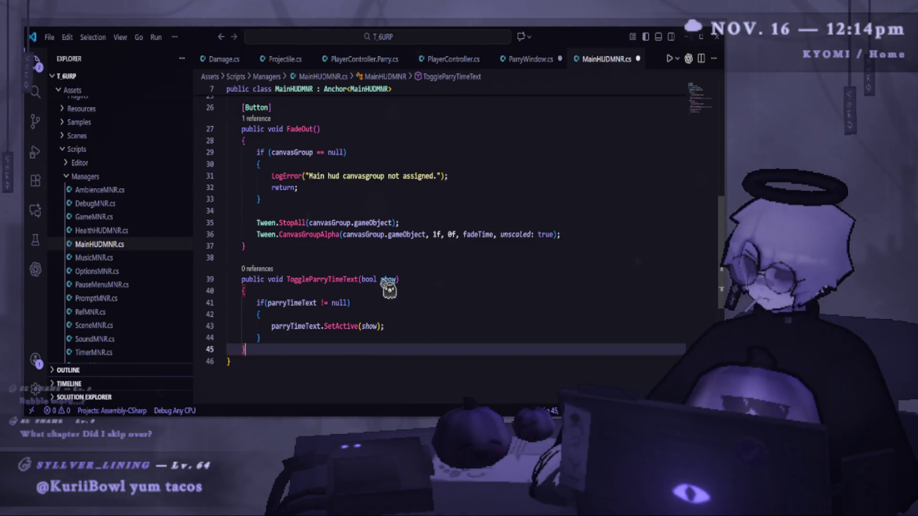
double_click(320, 280)
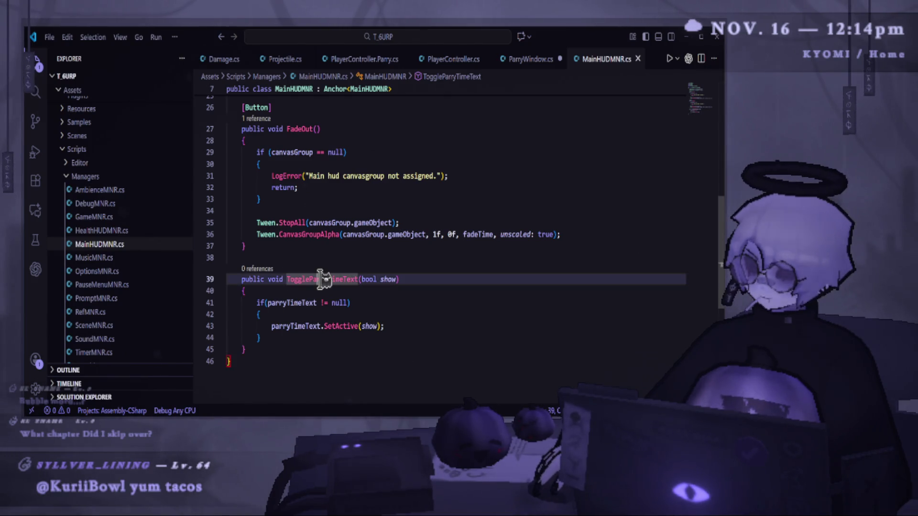
left_click(529, 60)
- In OnTriggerEnter's projectile check, call MainHUDMNR.Instance.ToggleParryTimeText(true) and save
scroll(361, 345, "down", 3)
key("Return")
type("ToggleParryTimeText(true);")
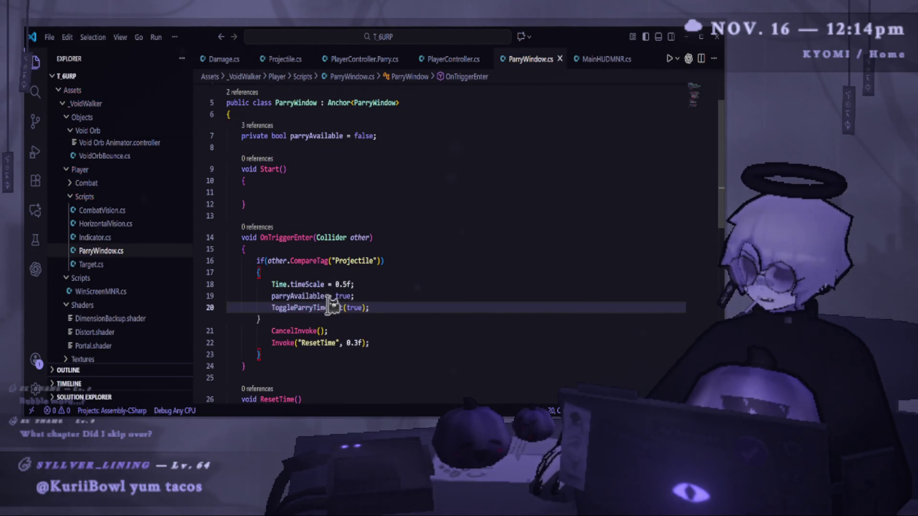
left_click(337, 308)
key("Home")
type("Main")
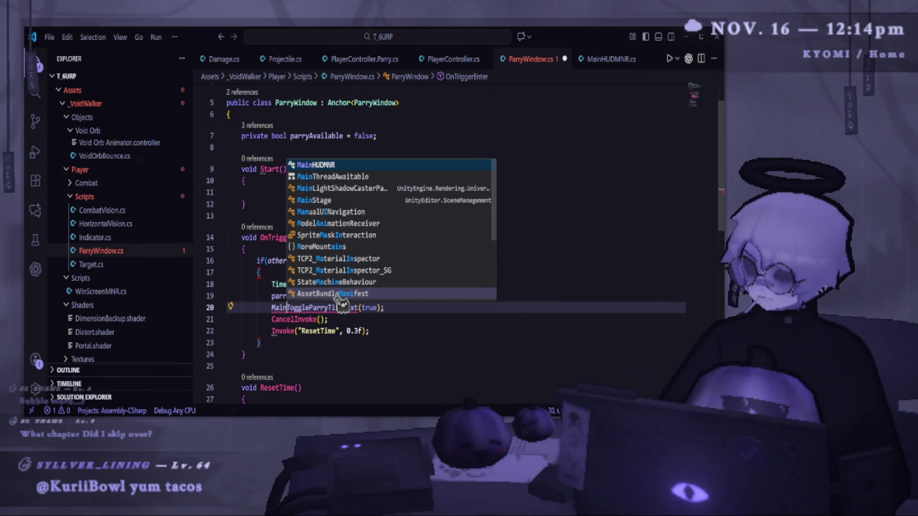
key("Tab")
type(".I")
key("Tab")
key("ctrl+s")
type(".")
left_click_drag(465, 307, 271, 307)
key("ctrl+c")
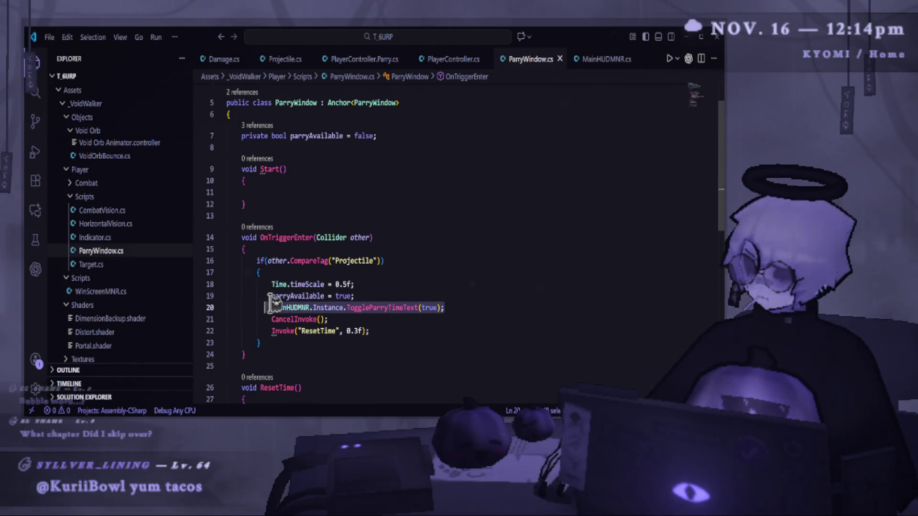
scroll(354, 335, "down", 6)
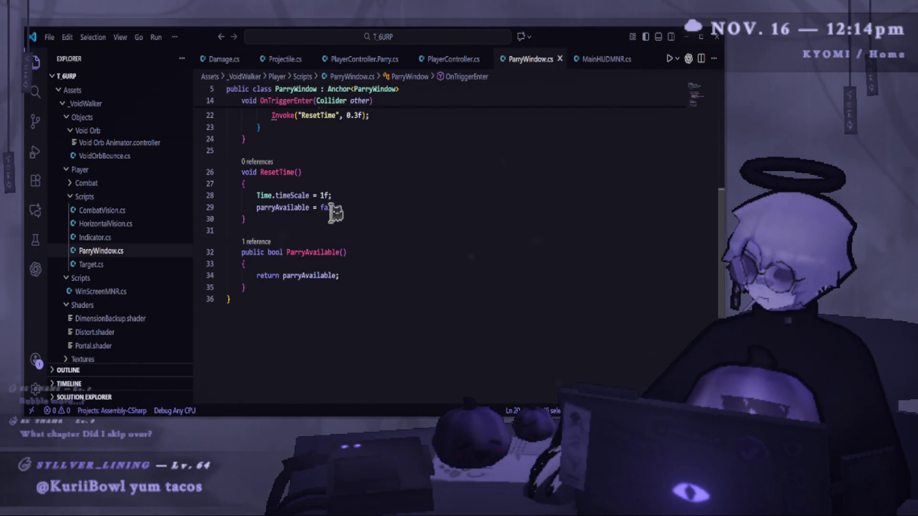
- In ResetTime, add ToggleParryTimeText(false) after the timeScale reset, save, and return to Unity
left_click(364, 195)
key("Return")
key("ctrl+v")
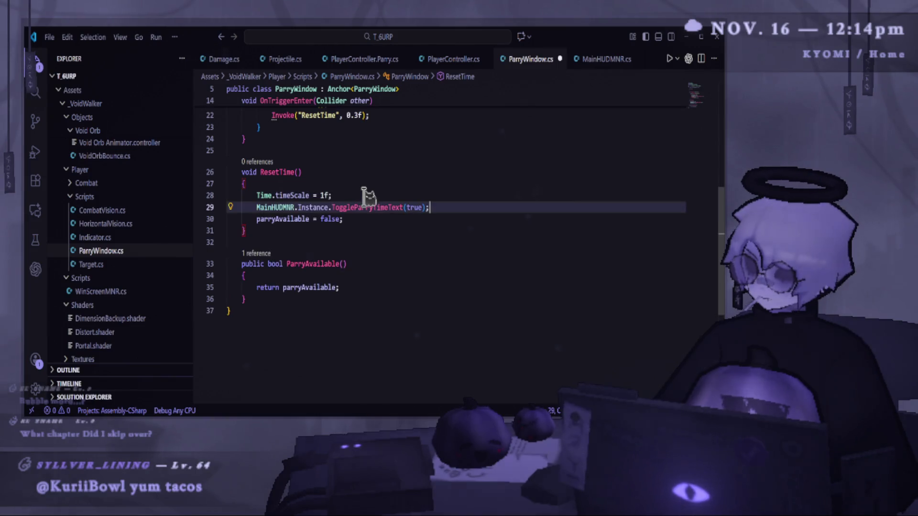
double_click(414, 207)
type("false")
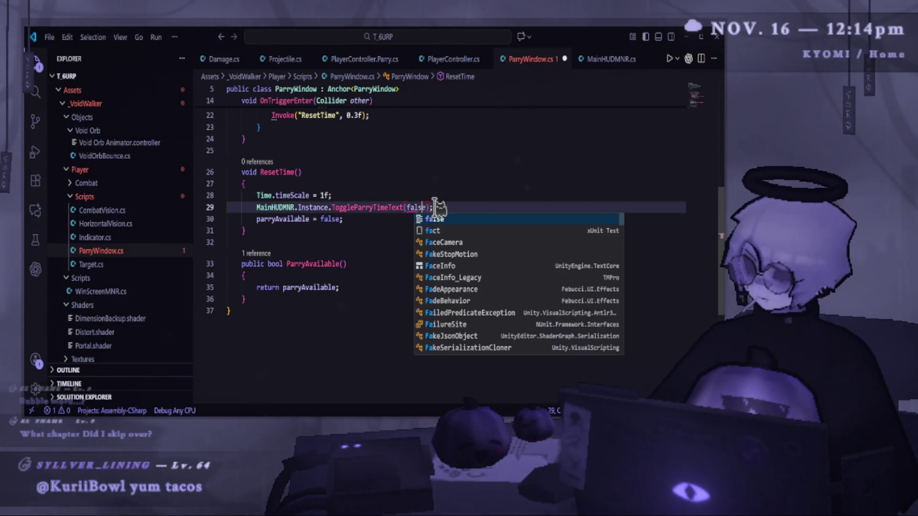
key("ctrl+s")
key("alt+Tab")
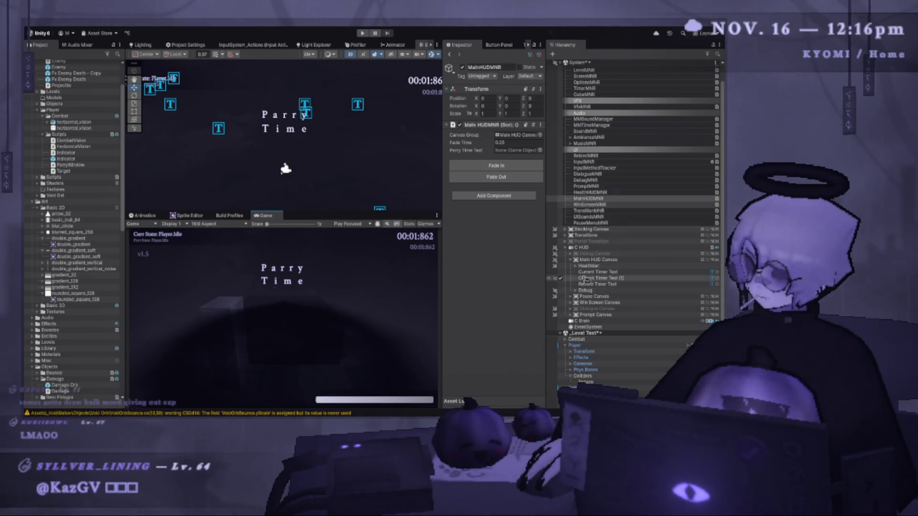
- Rename Current Timer Text (1) in the Hierarchy to Parry Text
key("alt+Tab")
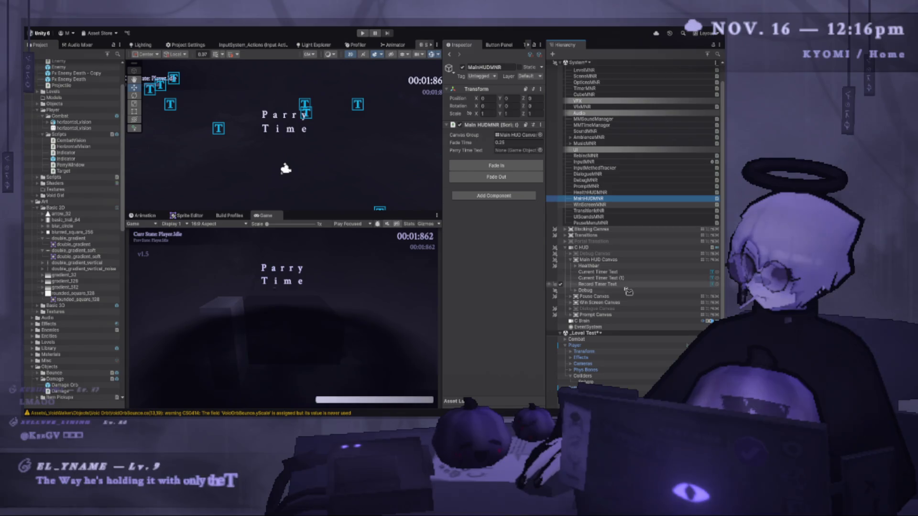
left_click(613, 278)
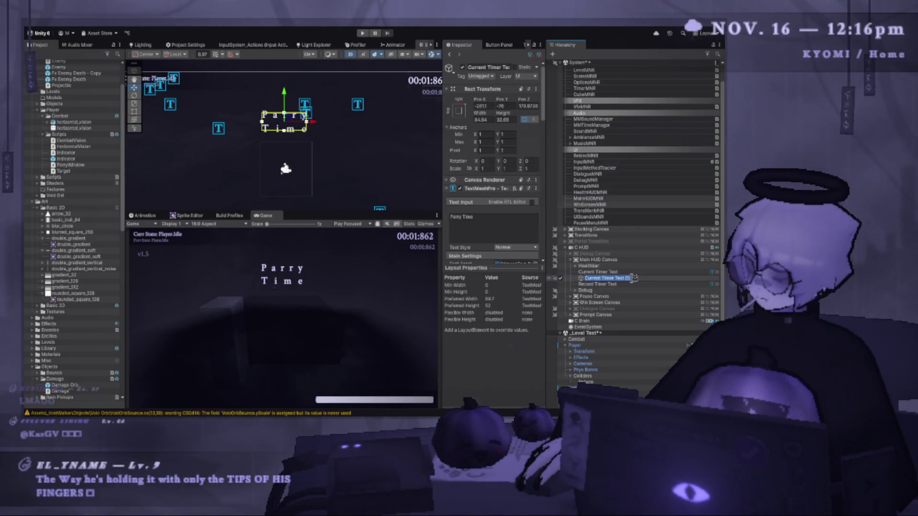
key("F2")
type("PArry")
type("r")
type("t")
key("Return")
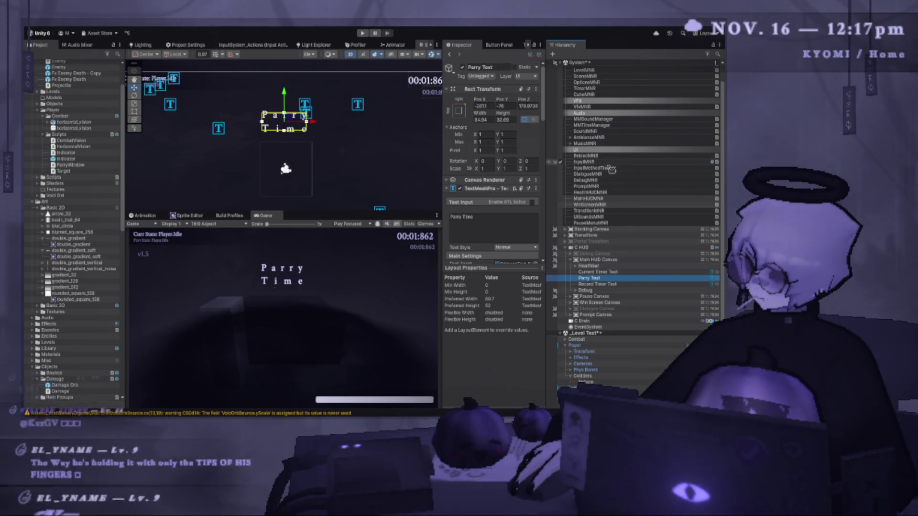
- Select the MainHUDMNR manager and enter Play mode to test the level
left_click(593, 192)
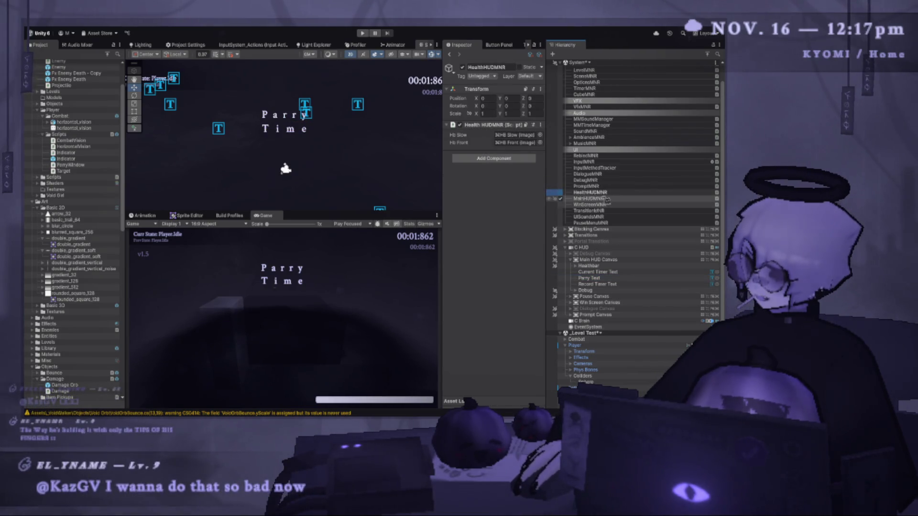
left_click(588, 198)
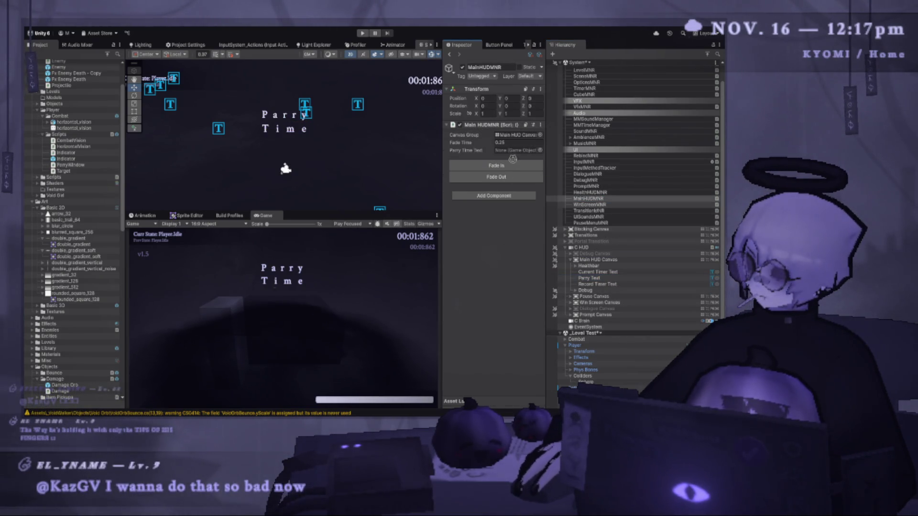
left_click(366, 33)
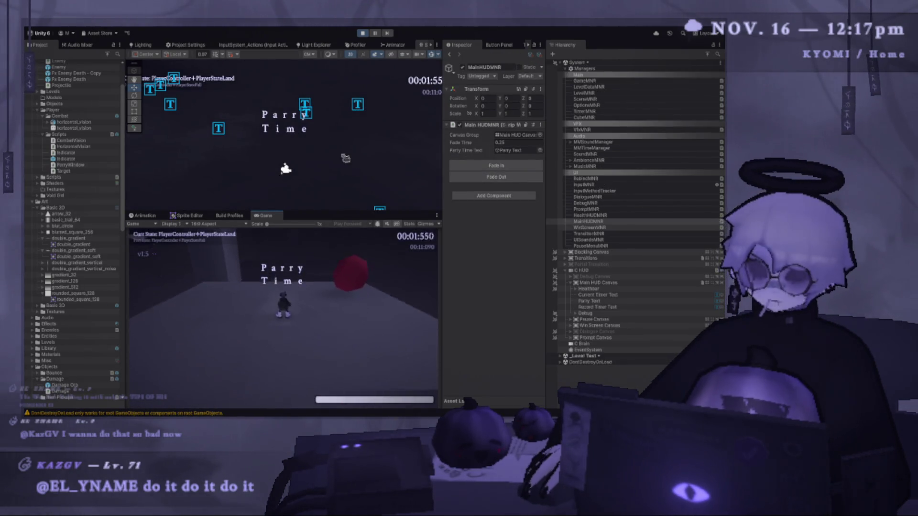
- Widen the view area and shrink the Scene view so the Game view fills most of the editor
left_click_drag(444, 258, 539, 259)
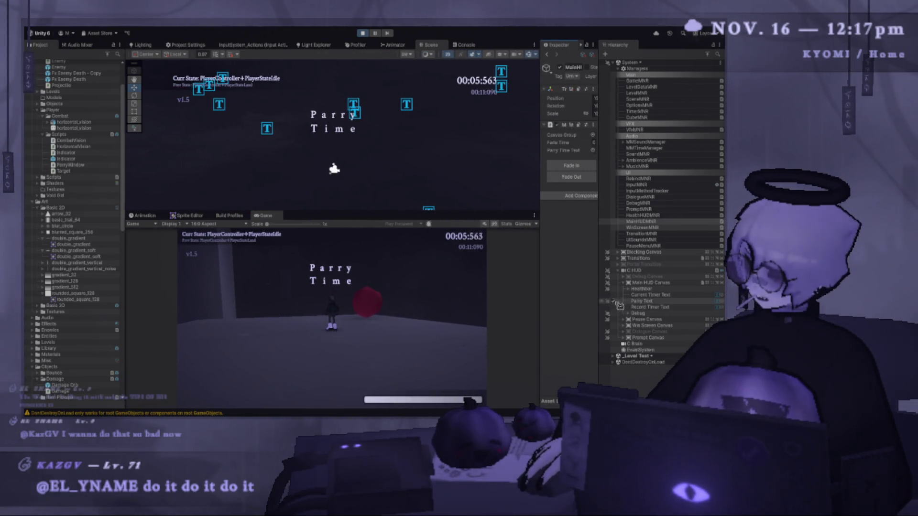
left_click_drag(426, 212, 332, 71)
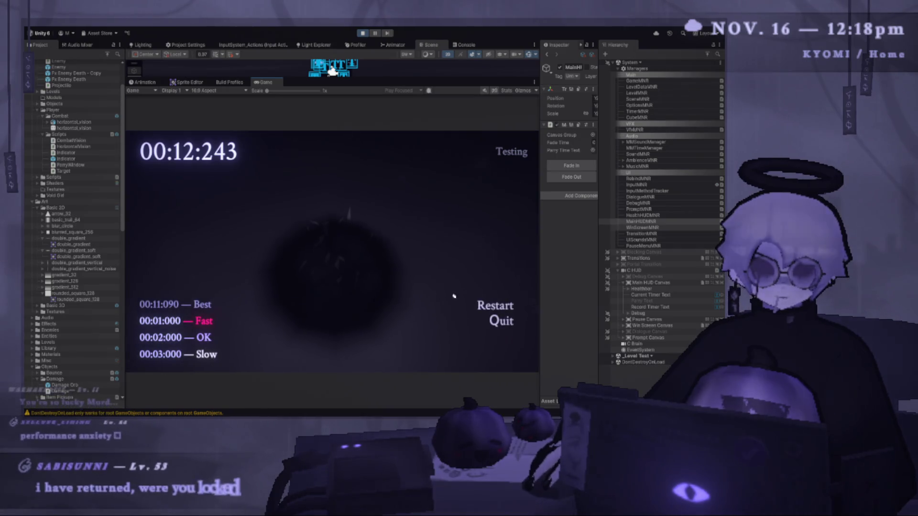
- Restart from the win screen twice and replay, the latest run finishing at 00:11:585
left_click(492, 305)
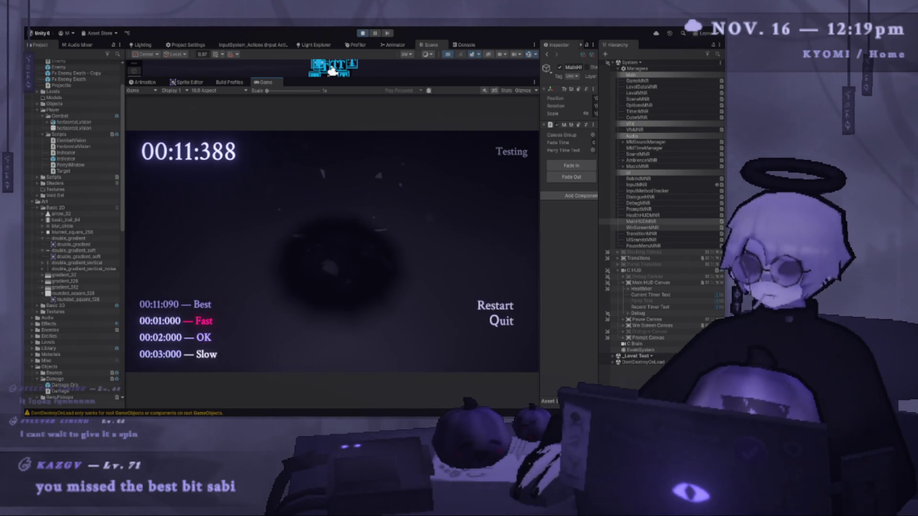
left_click(498, 306)
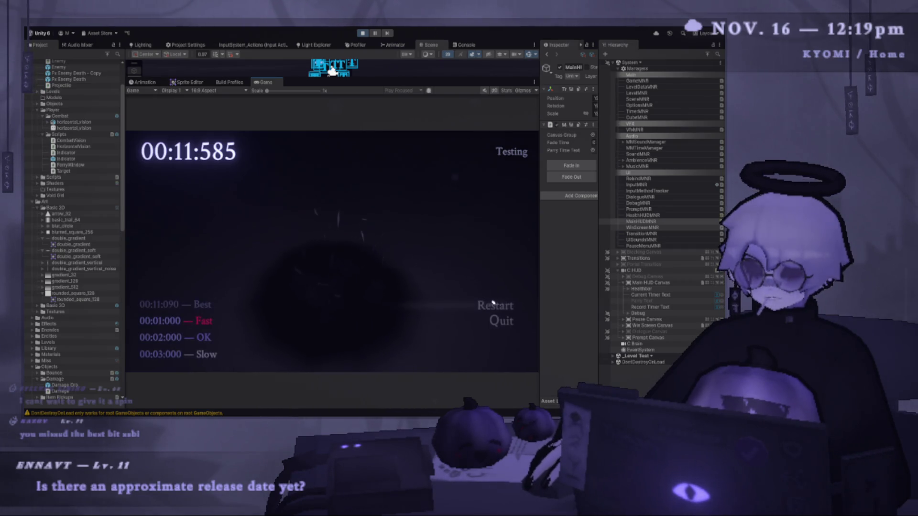
- Restart the level, air-dash through it to the win screen at 00:13:955, and restart again
left_click(491, 304)
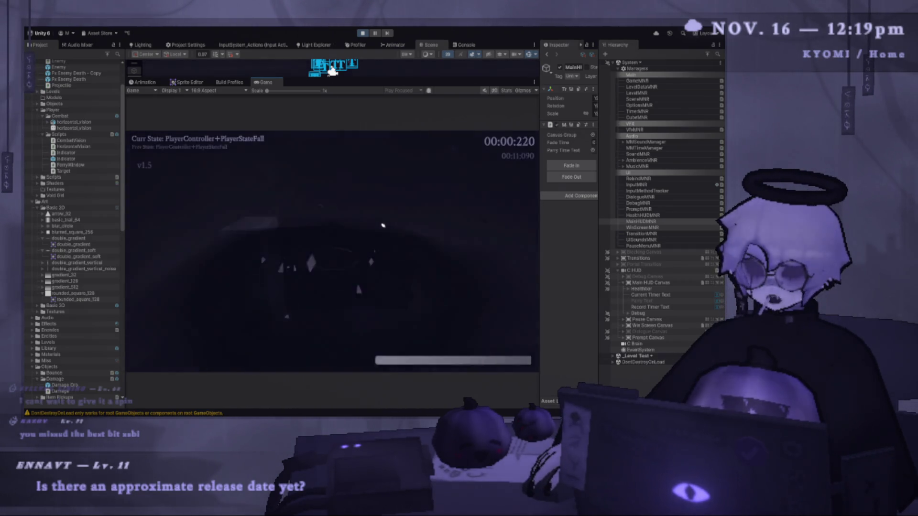
key("shift")
left_click(356, 206)
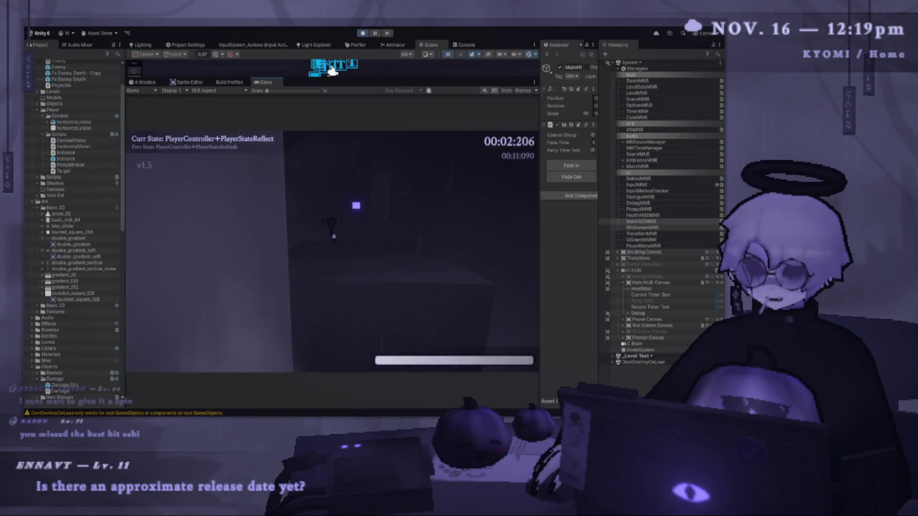
key("shift")
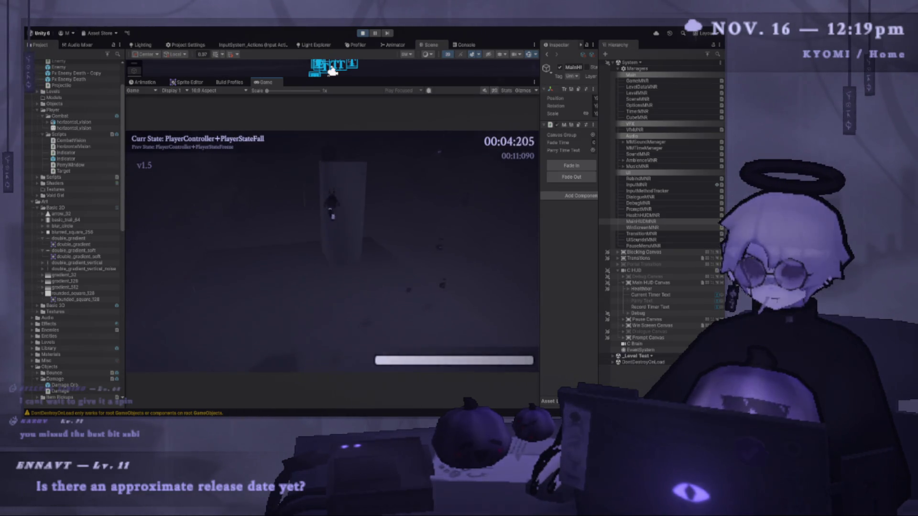
key("shift")
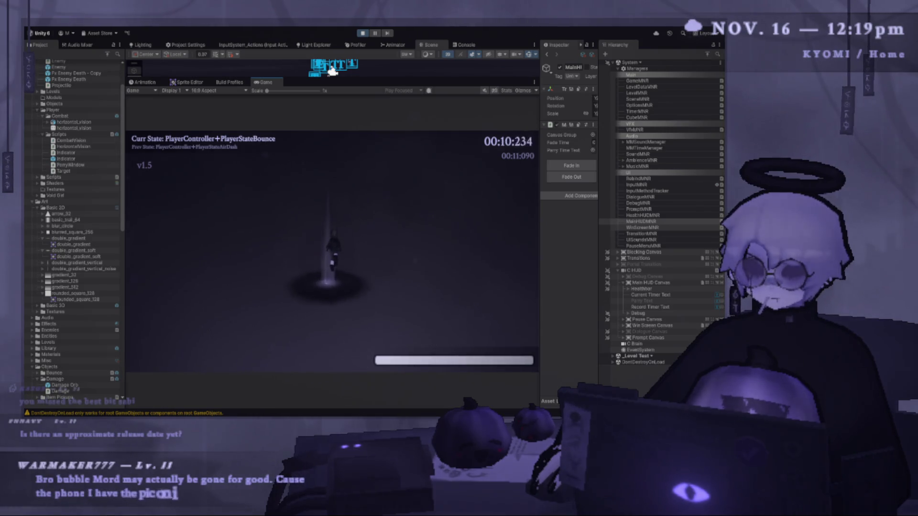
key("shift")
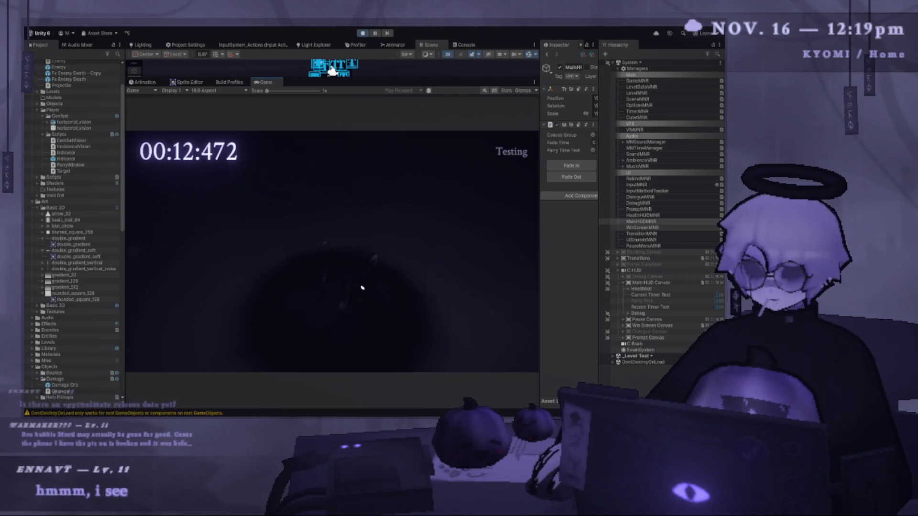
left_click(487, 306)
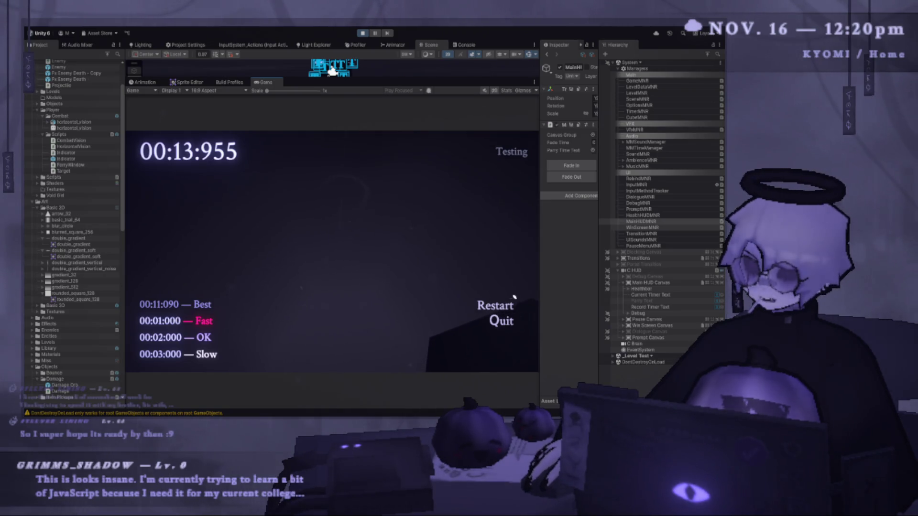
left_click(497, 307)
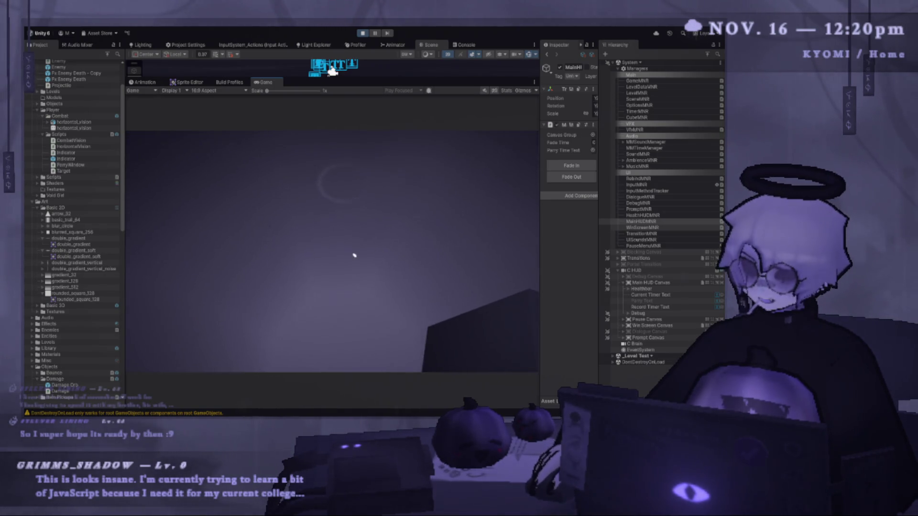
- Jump, air-dash, parry and slash the cube repeatedly across several respawns
key("space")
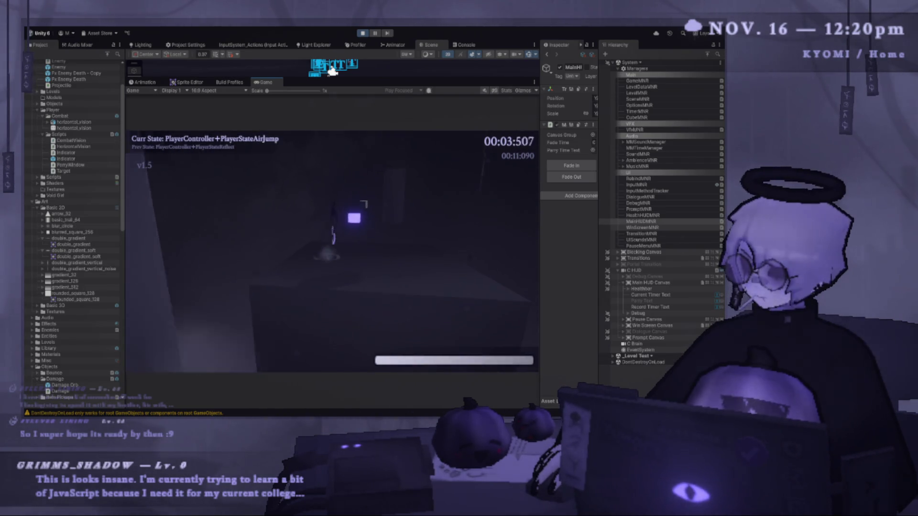
key("e")
key("space")
key("shift")
key("e")
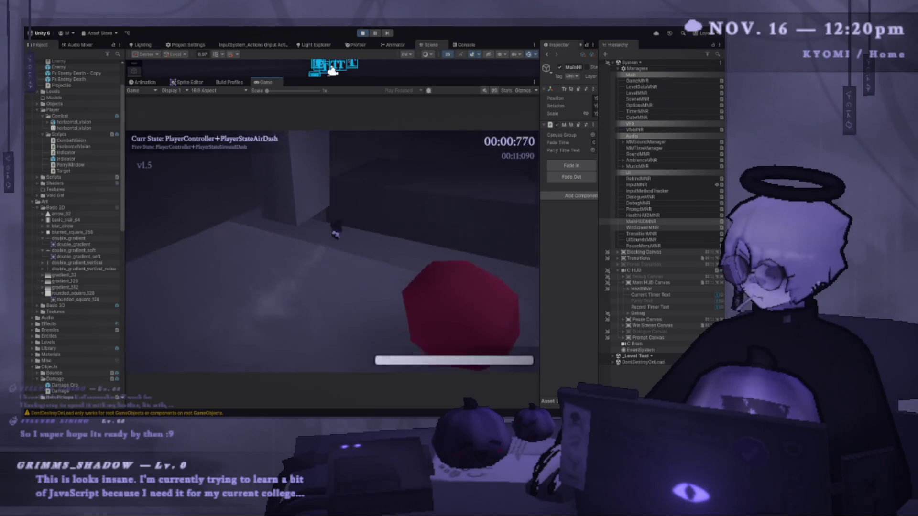
key("space")
key("shift")
key("e")
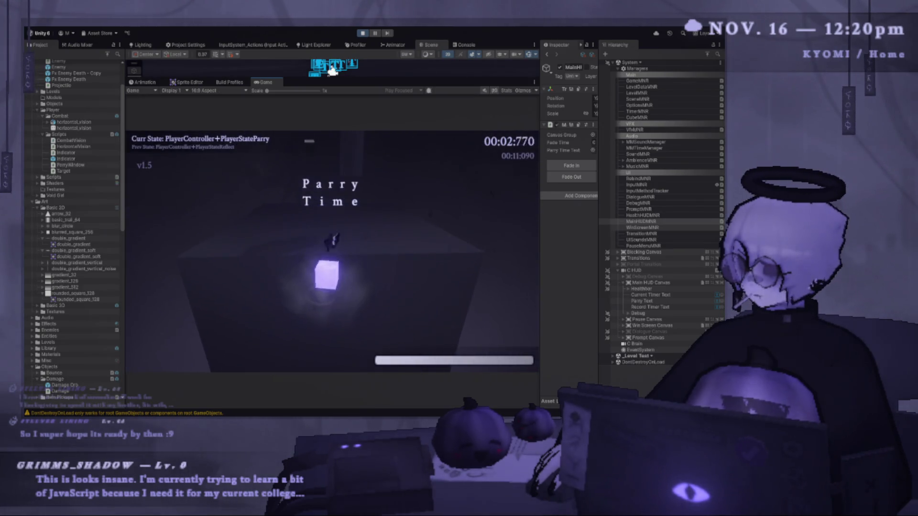
key("space")
left_click(332, 70)
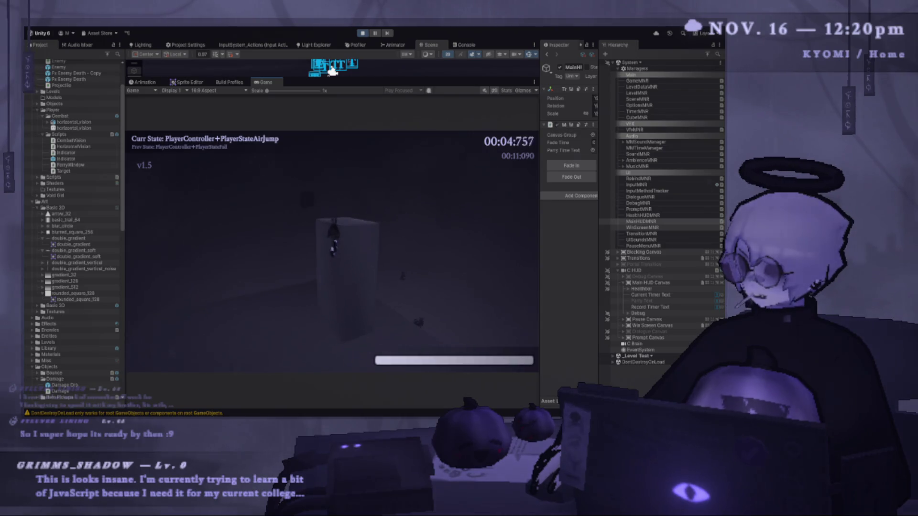
key("space")
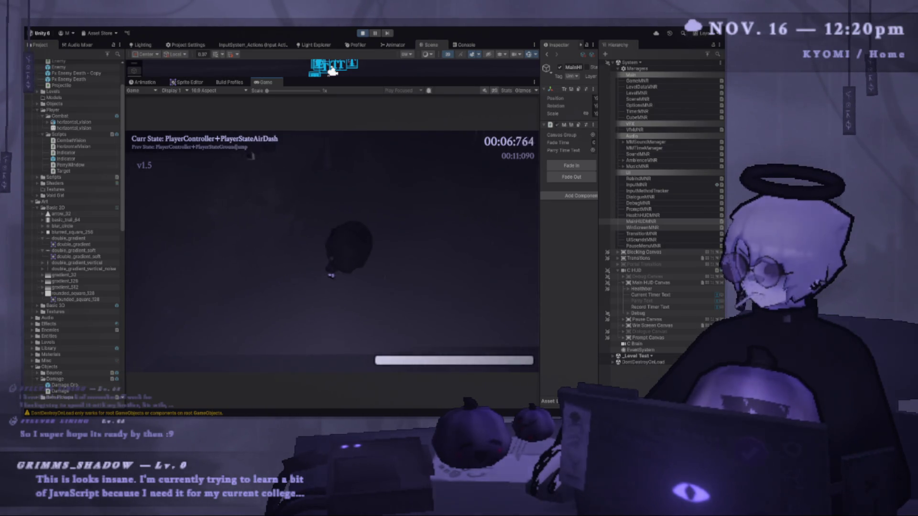
left_click(333, 71)
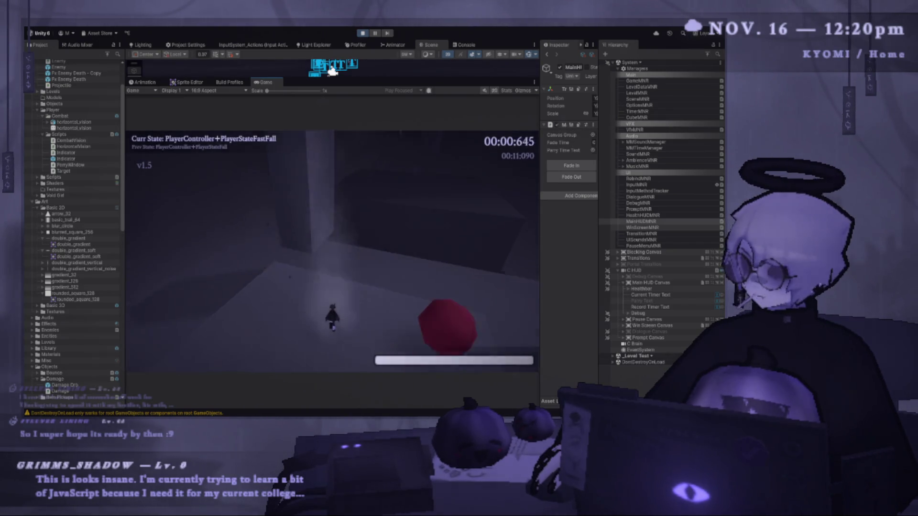
key("shift")
key("space")
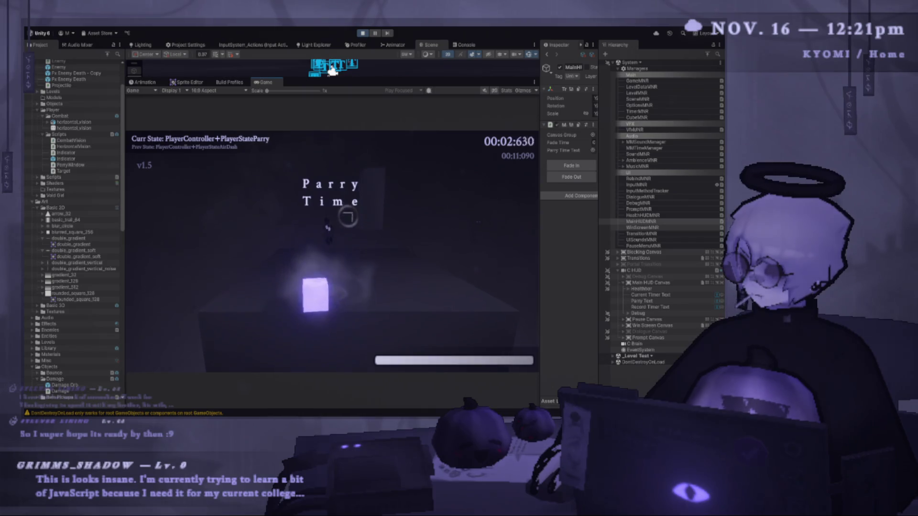
left_click(333, 71)
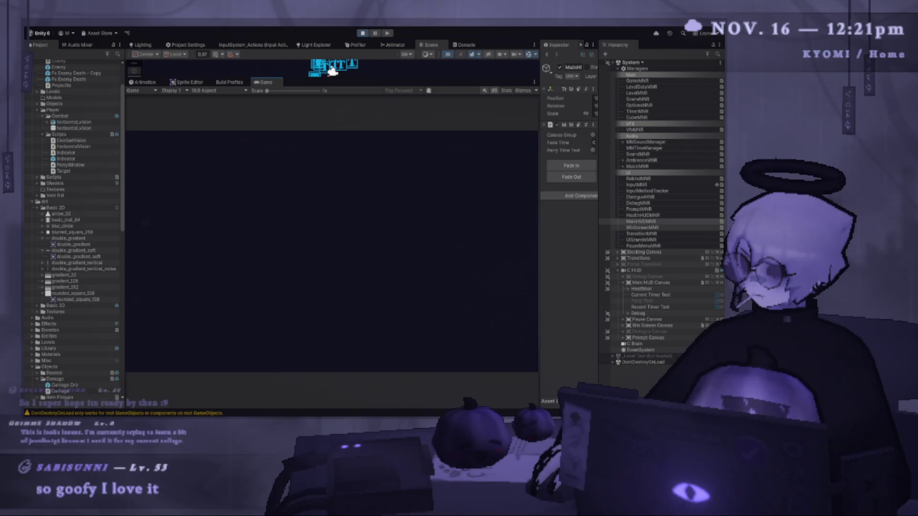
key("shift")
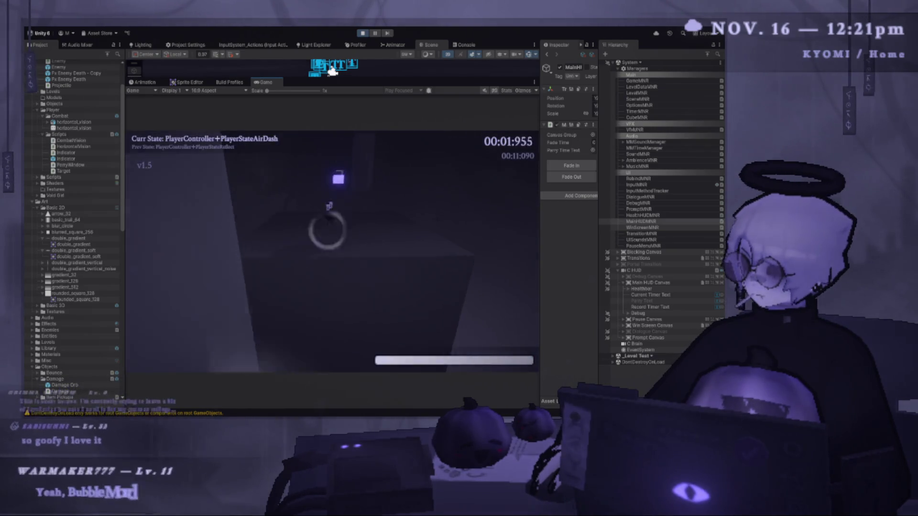
- Right-click parry twice to show the Parry Time text, then pause the game at 00:22:251
right_click(333, 71)
key("space")
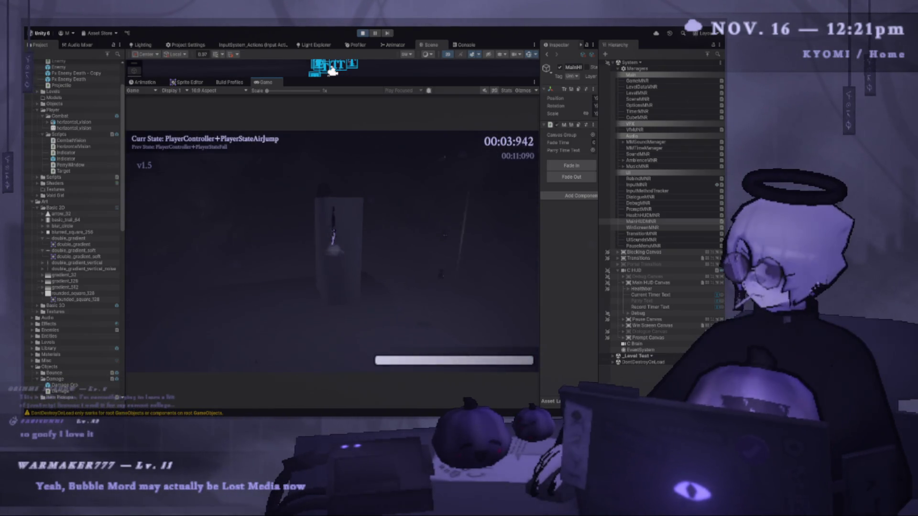
key("shift")
key("space")
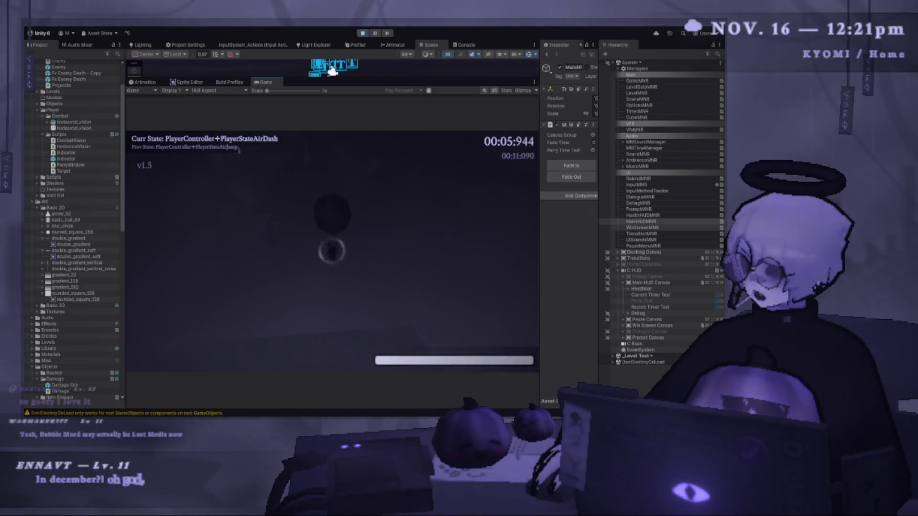
right_click(332, 71)
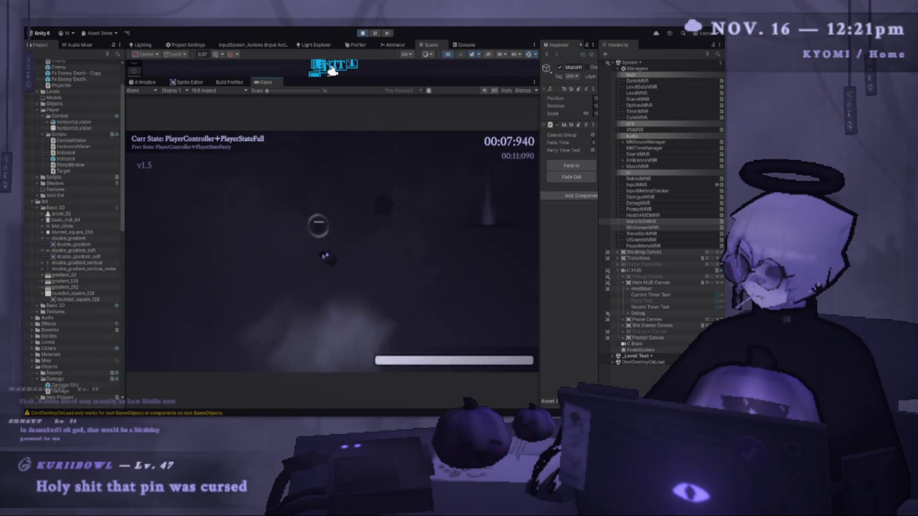
key("space")
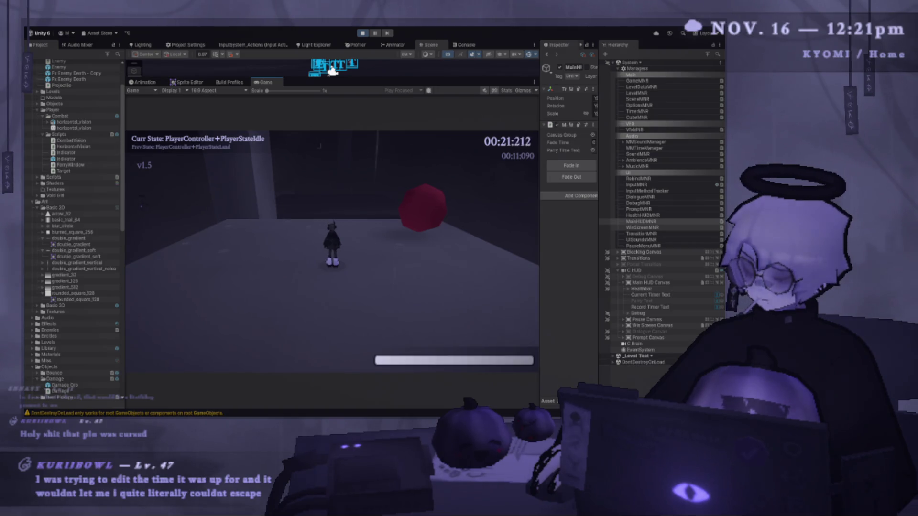
key("Escape")
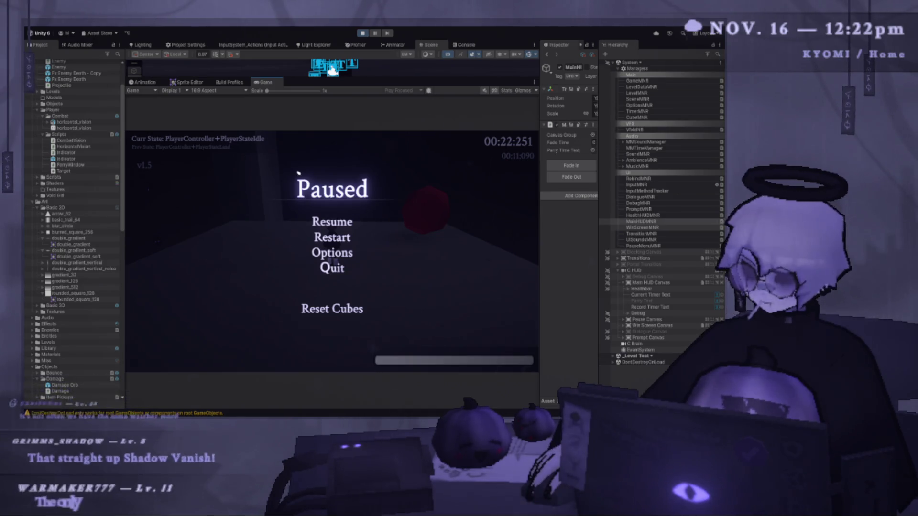
- Resume, jump and air-dash toward the wall, parry to show Parry Time, fast-fall, then pause
key("Escape")
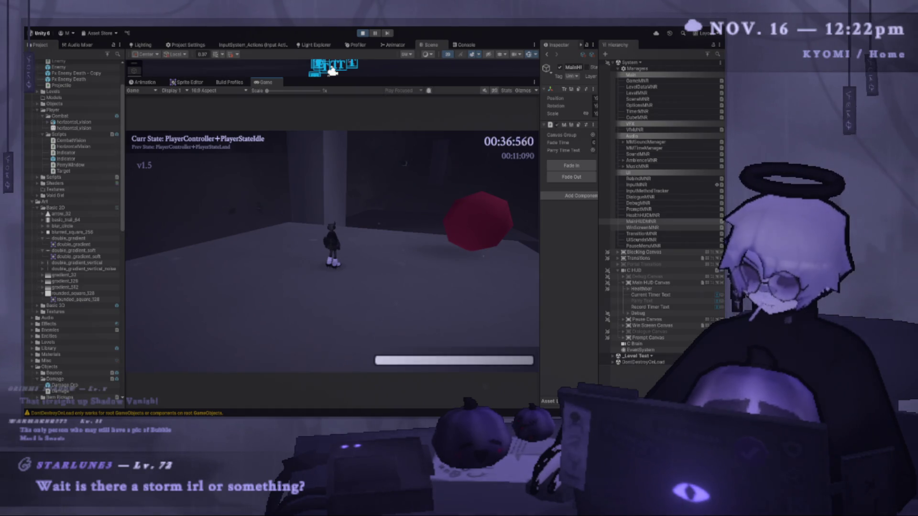
key("space")
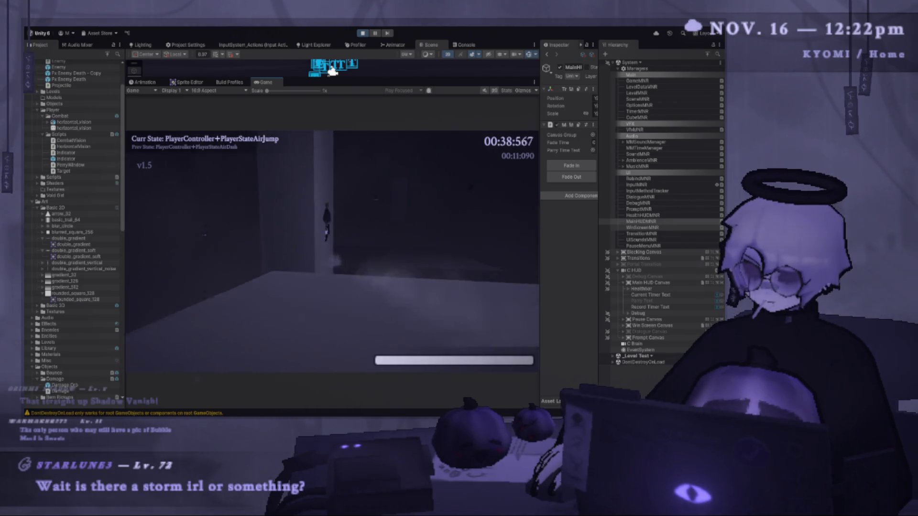
key("shift")
key("e")
key("space")
key("shift")
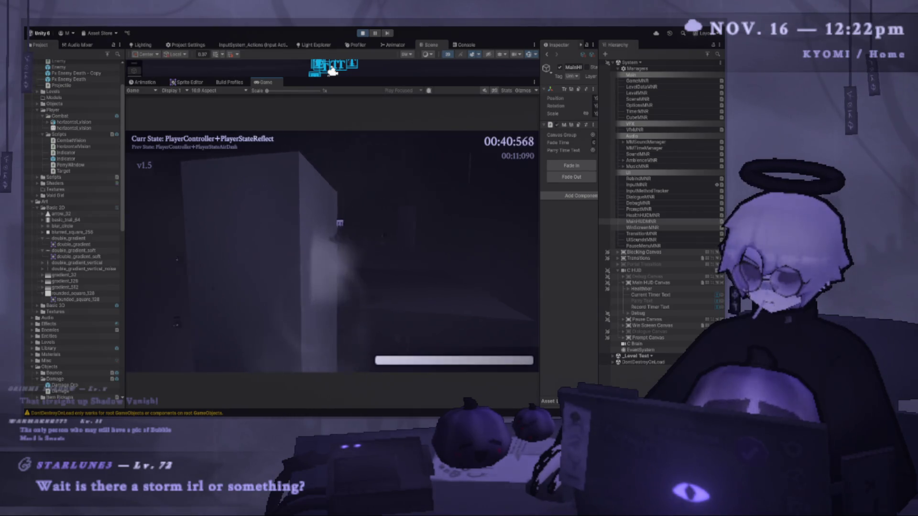
key("e")
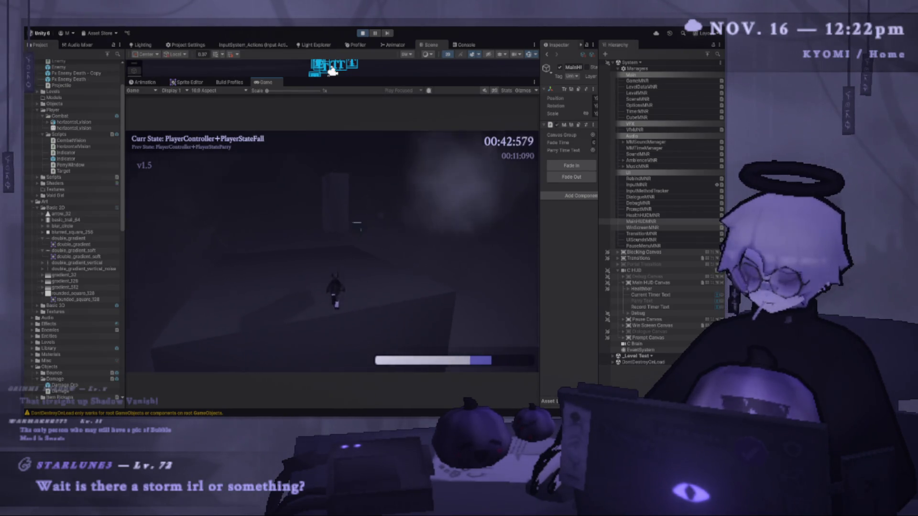
key("s")
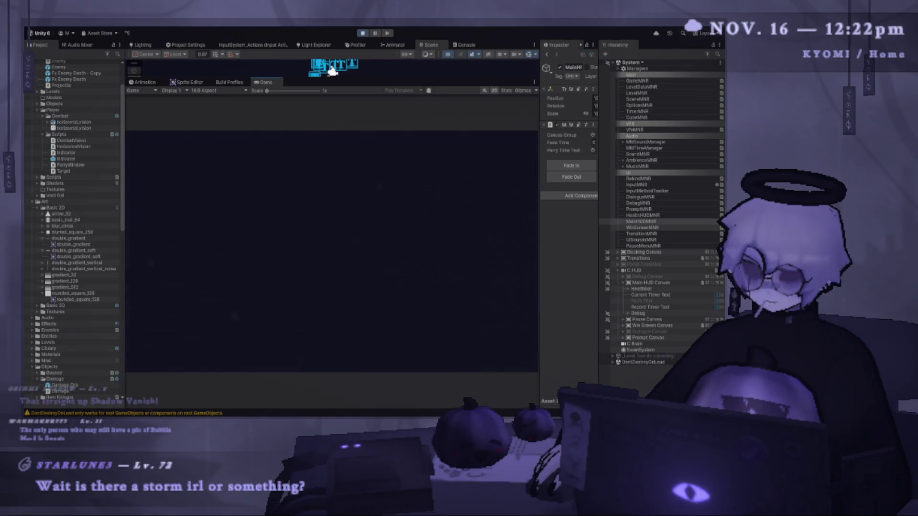
key("Escape")
- Exit Play mode to the edit-mode scene, then start a fresh playtest
left_click(370, 33)
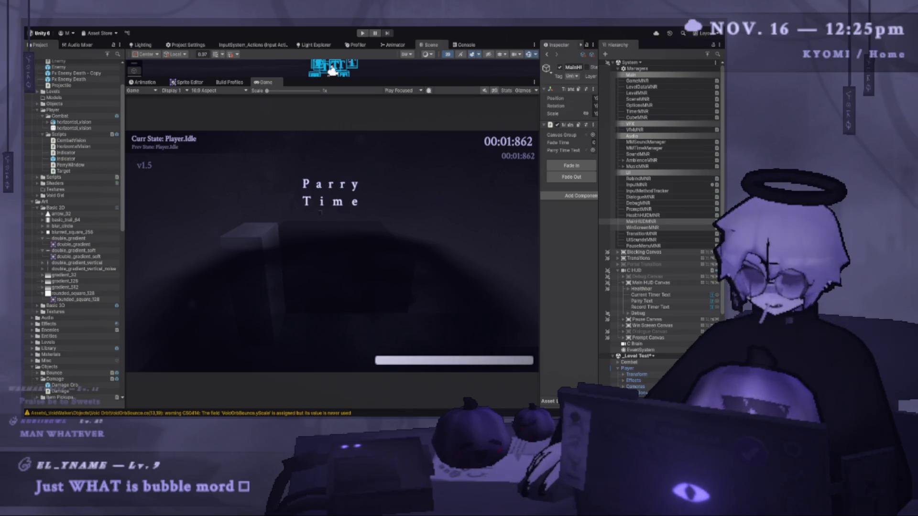
left_click(363, 33)
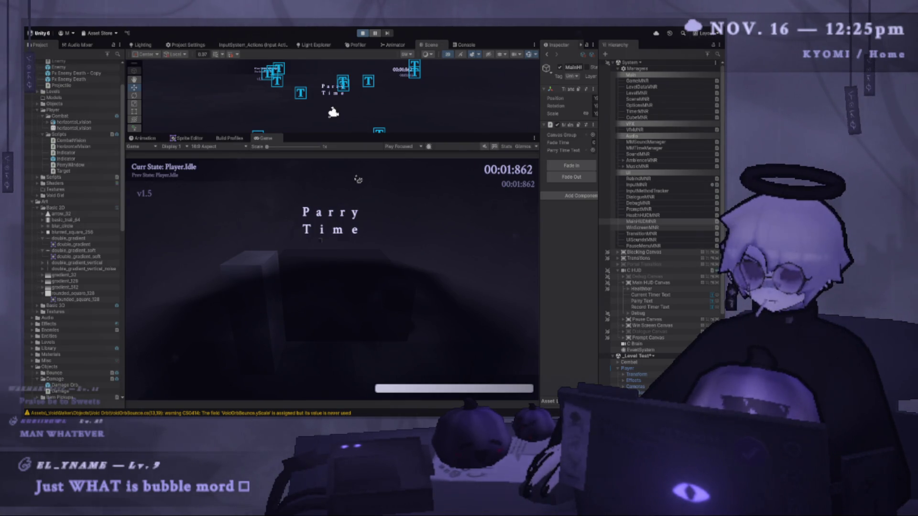
- Restart Play mode and jump, double-jump and air-dash through the level, reloading it once
key("ctrl+p")
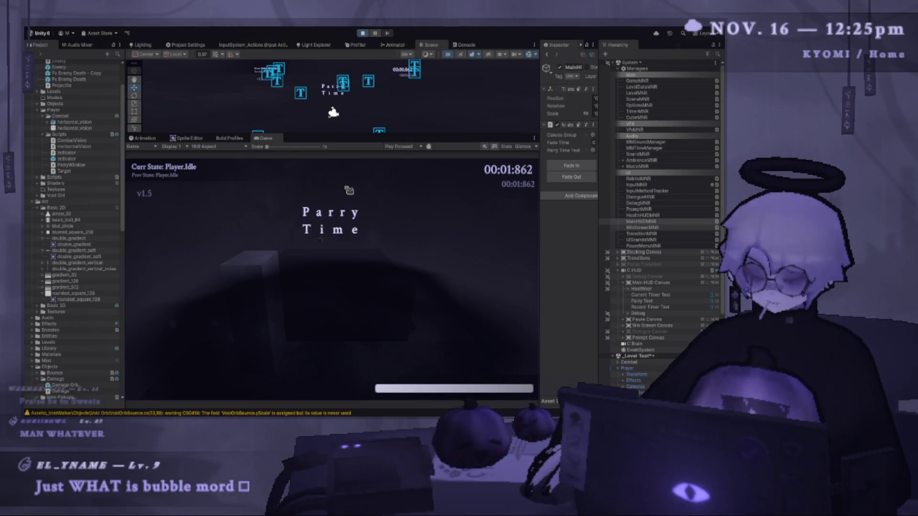
key("ctrl+p")
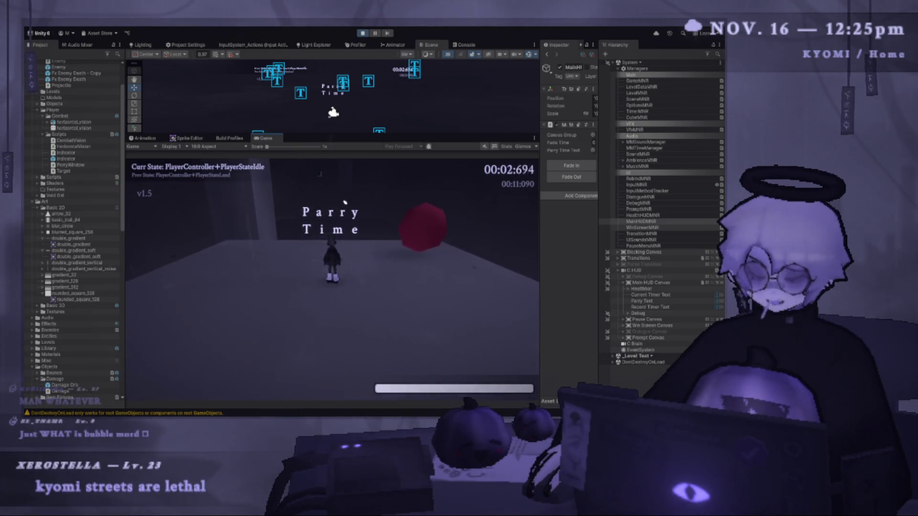
key("w")
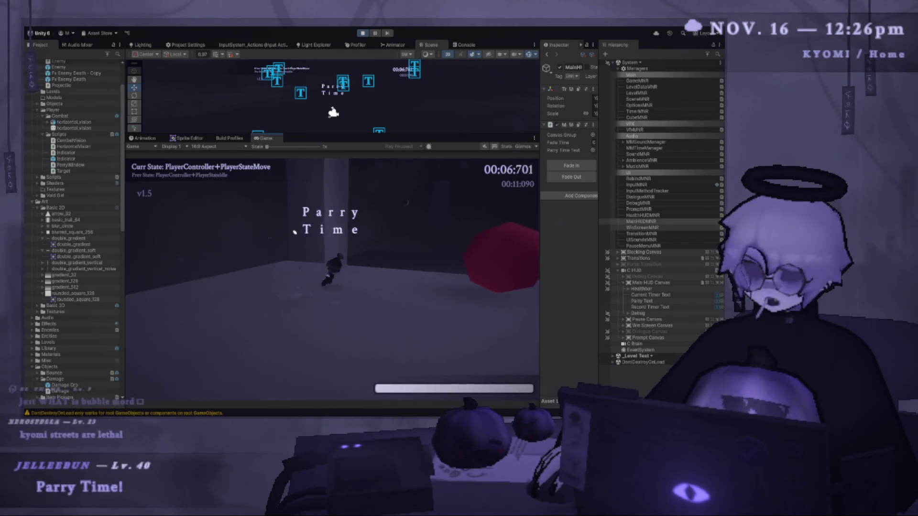
key("space")
key("shift")
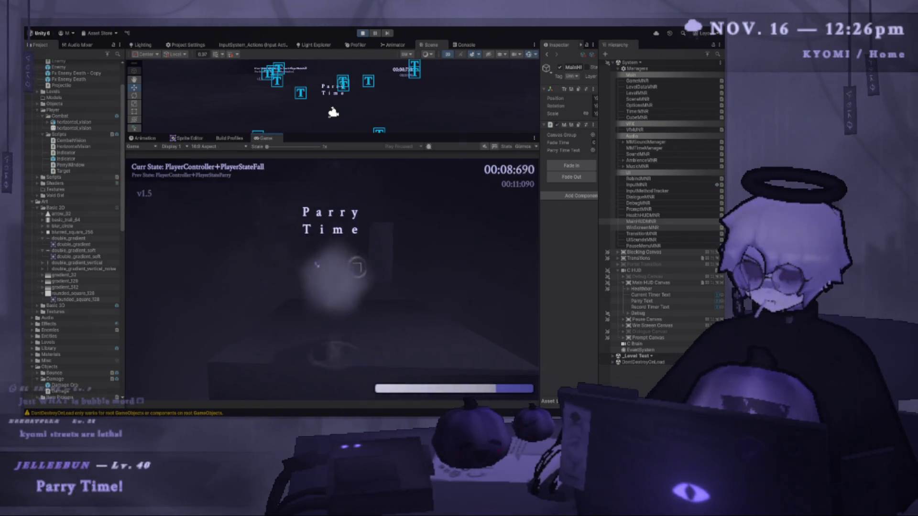
key("space")
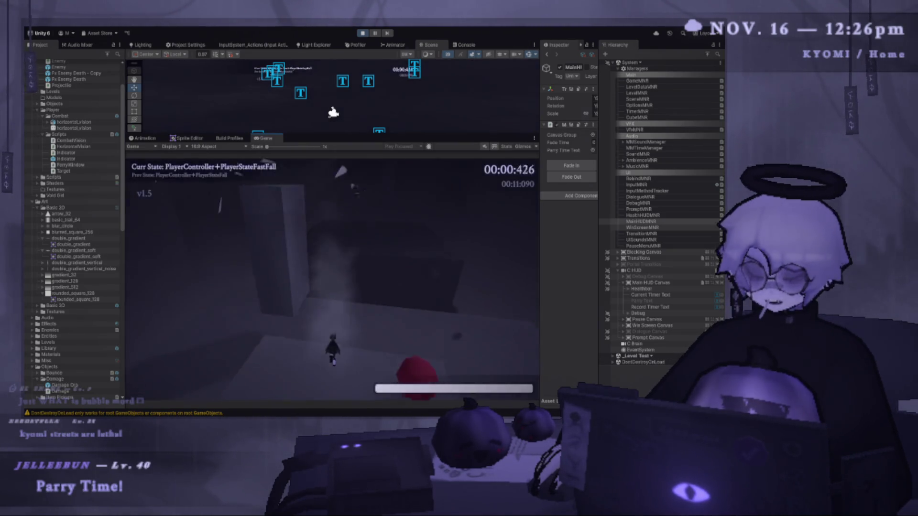
key("space")
key("shift")
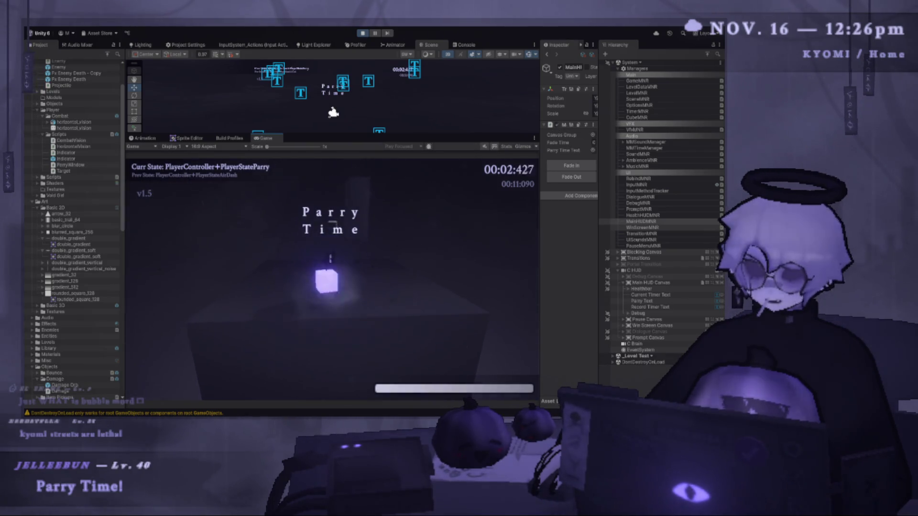
key("space")
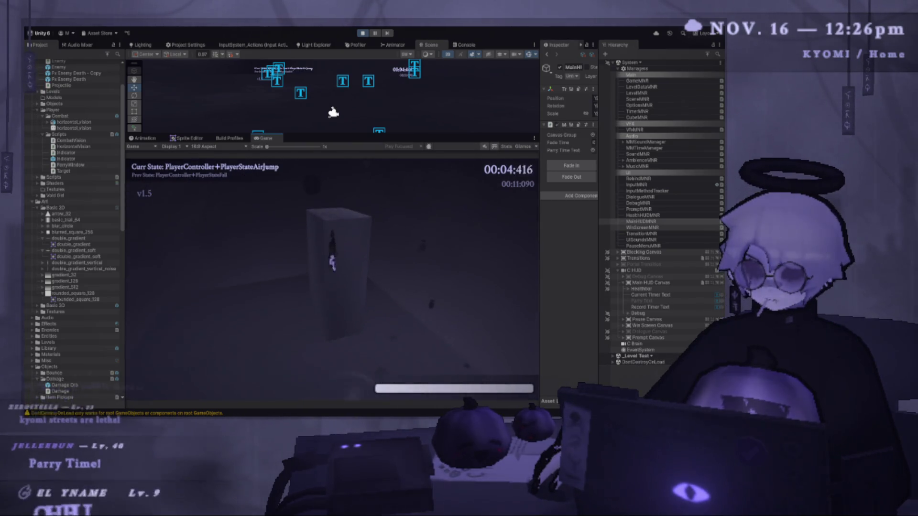
key("shift")
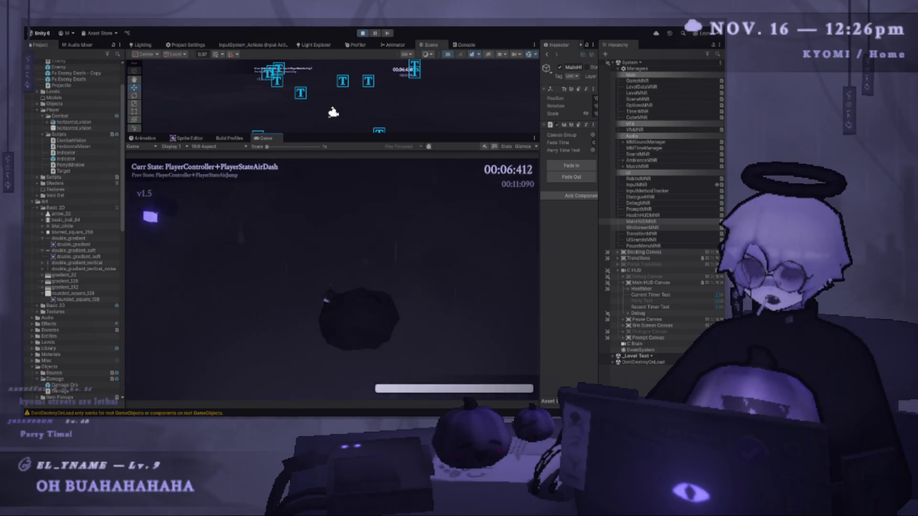
key("shift")
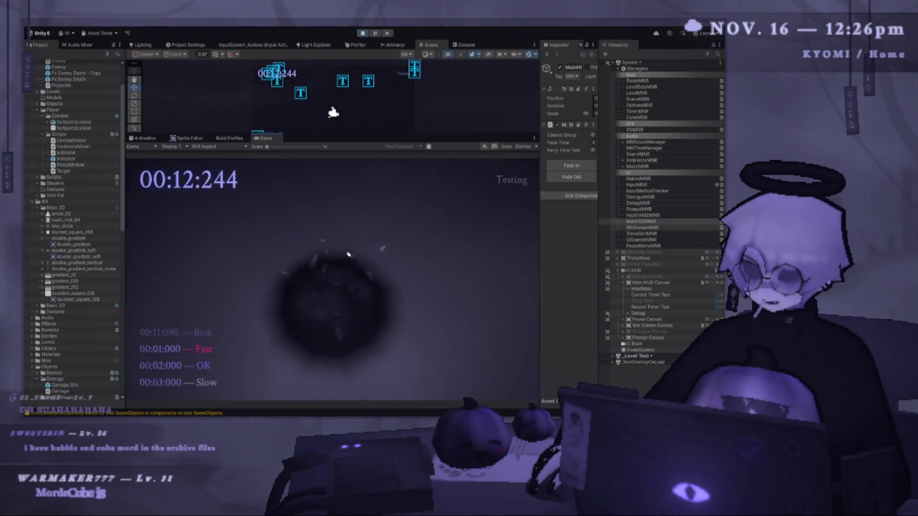
- Parry a projectile mid air-dash to trigger slow motion, then restart the level from the pause menu
key("space")
key("shift")
left_click(326, 241)
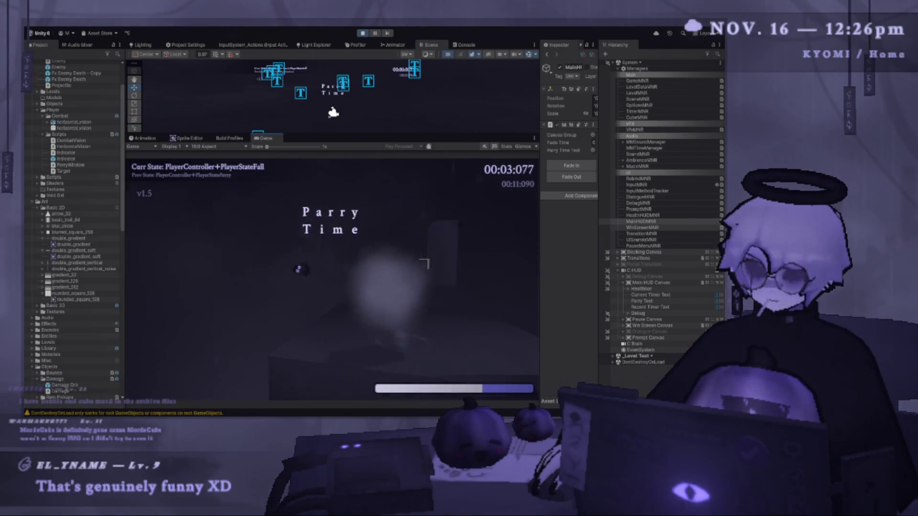
key("Escape")
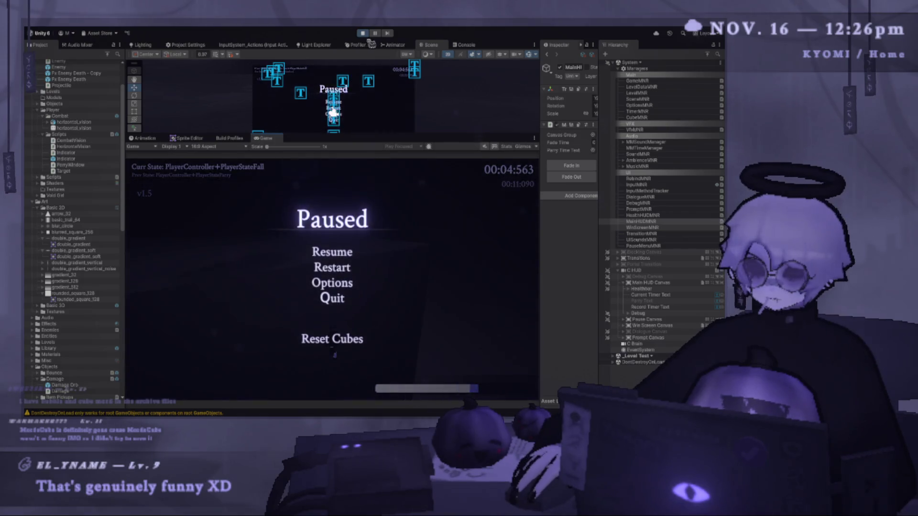
left_click(412, 257)
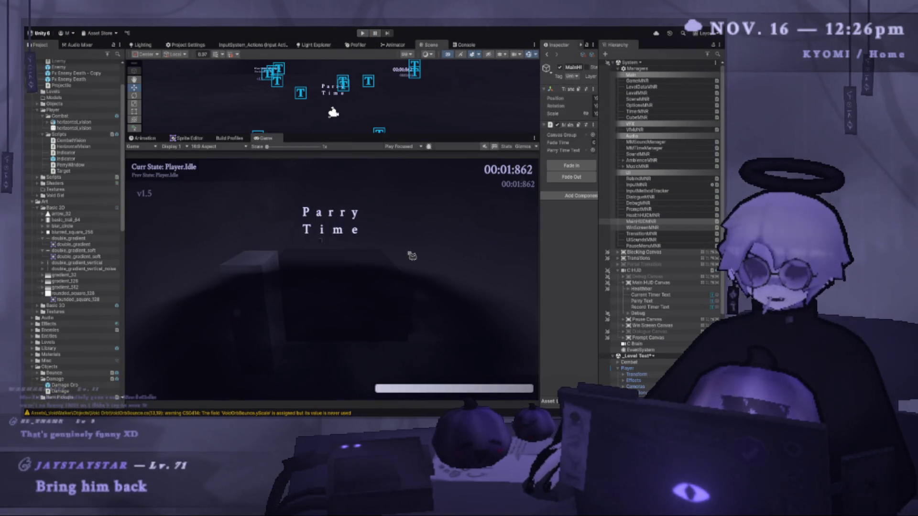
key("alt+Tab")
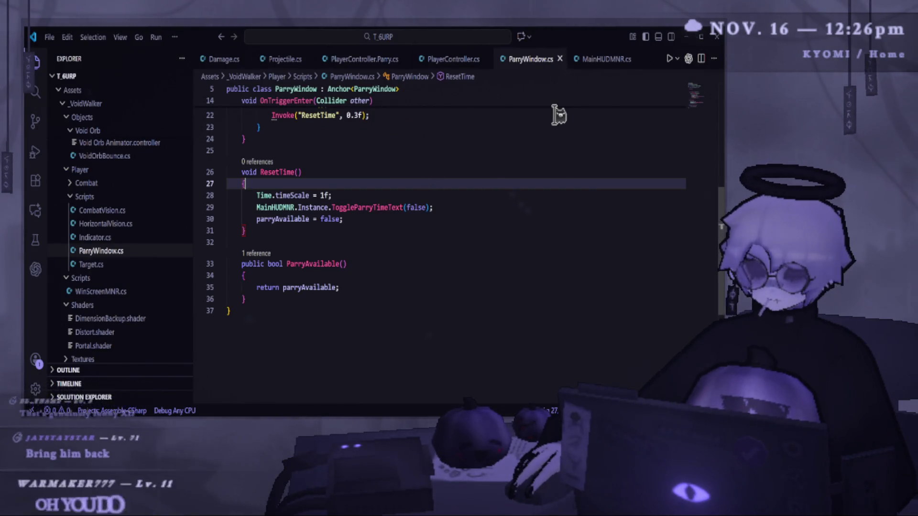
- Scroll up in ParryWindow.cs to OnTriggerEnter's 0.5f timeScale and ResetTime, then return to Unity
scroll(447, 210, "up", 3)
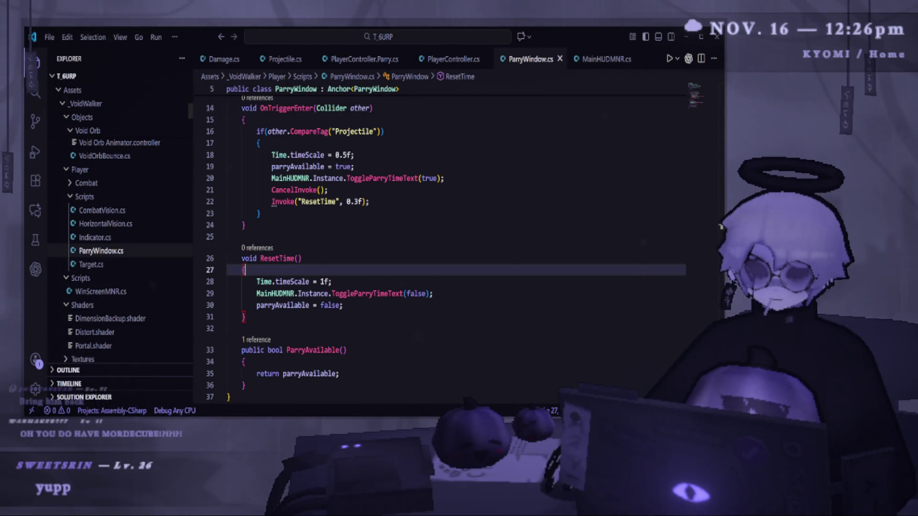
key("alt+Tab")
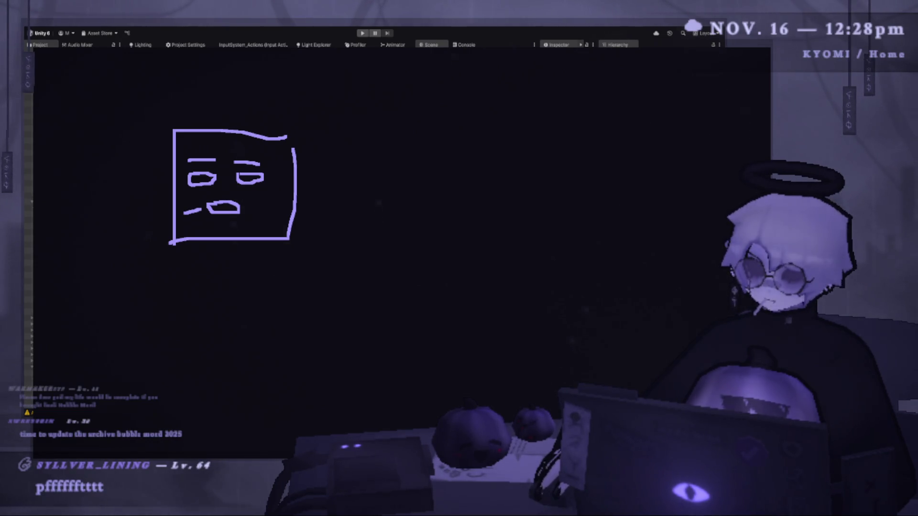
- Sketch a camera with a lens triangle beside the face doodle, plus a circle and an arrowhead
key("ctrl+z")
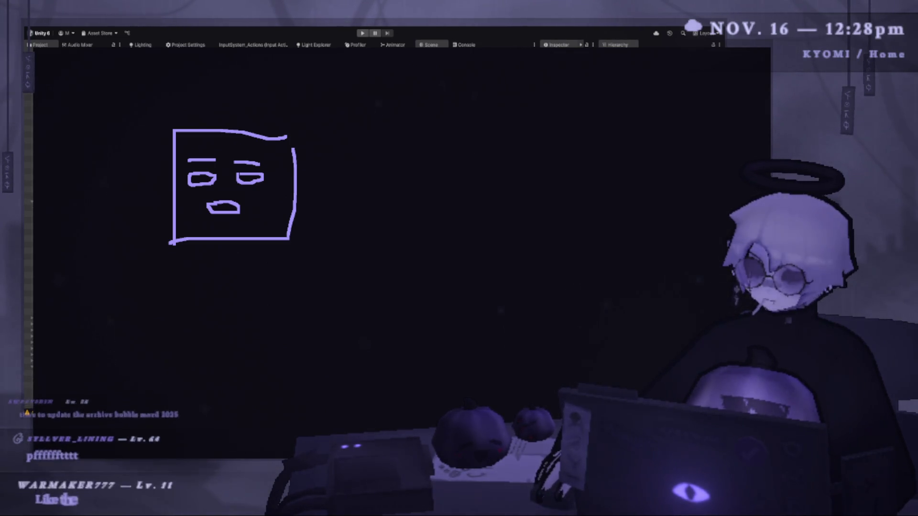
mouse_move(58, 160)
left_mouse_down()
mouse_move(55, 210)
mouse_move(96, 167)
left_mouse_up()
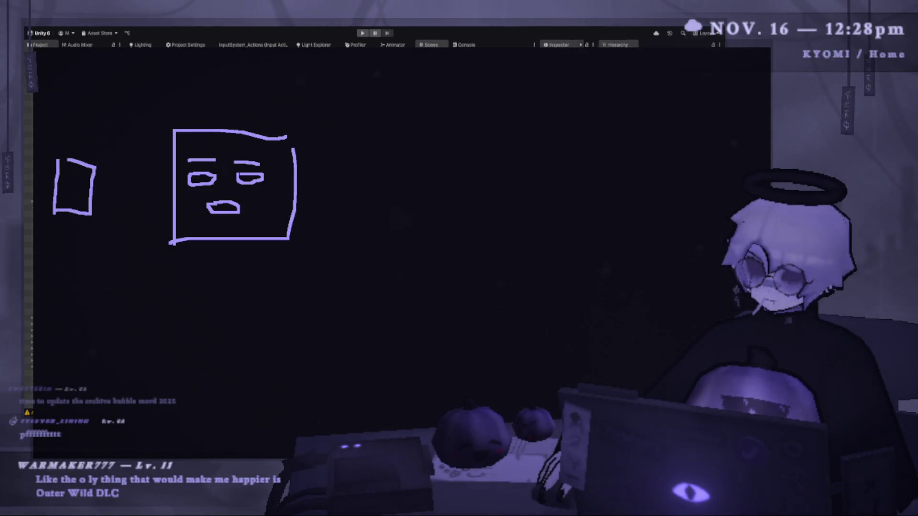
left_click_drag(113, 207, 87, 194)
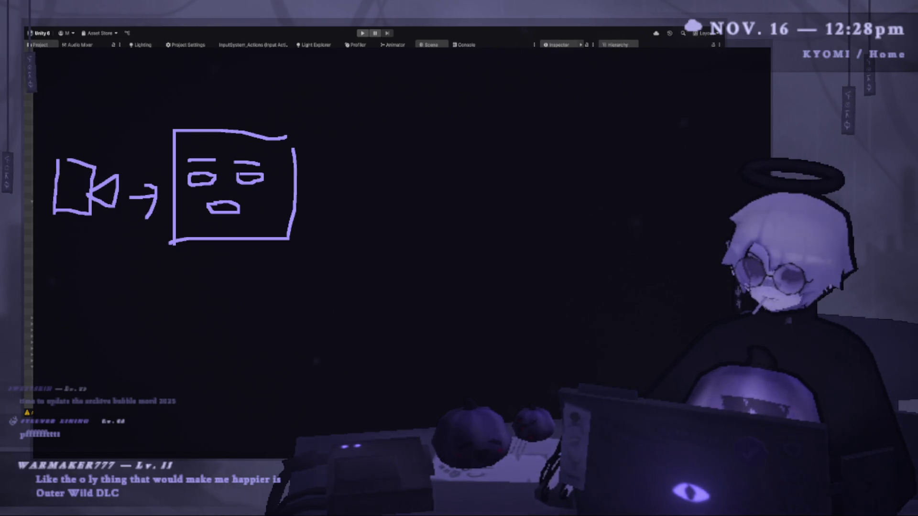
left_click_drag(123, 276, 117, 281)
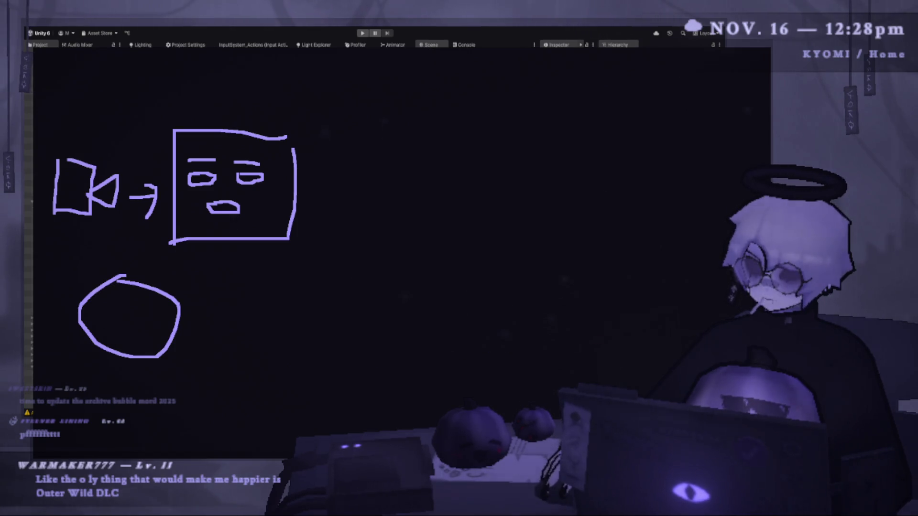
left_click_drag(674, 282, 641, 329)
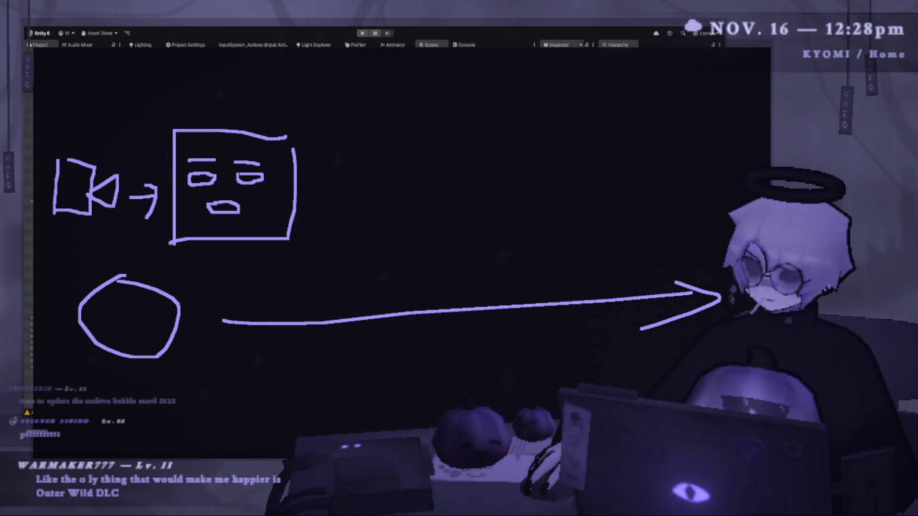
left_click_drag(206, 346, 178, 356)
left_click_drag(194, 362, 222, 379)
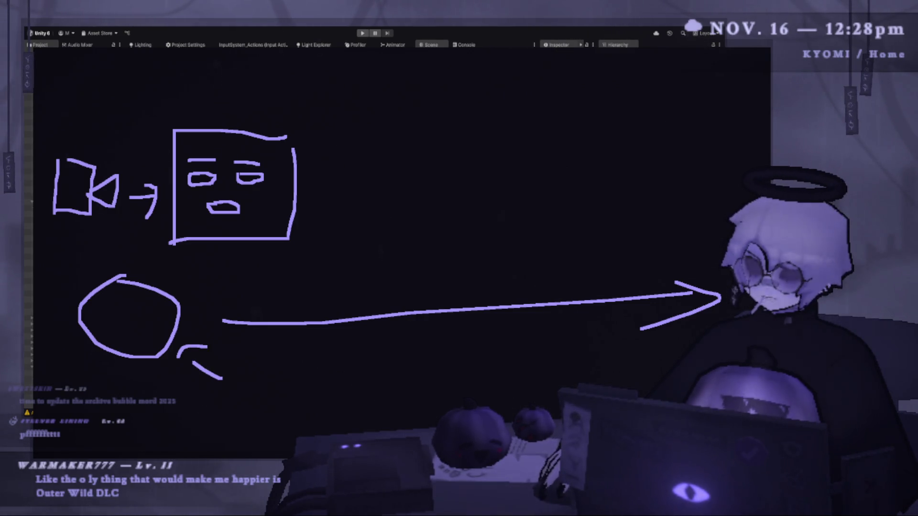
key("ctrl+z")
key("ctrl+z")
key("ctrl+z")
key("ctrl+z")
- Try and undo an extra frame, circle, rectangle, lines and flag, keep one arrow, then close the overlay
mouse_move(181, 285)
left_mouse_down()
mouse_move(273, 286)
mouse_move(318, 178)
left_mouse_up()
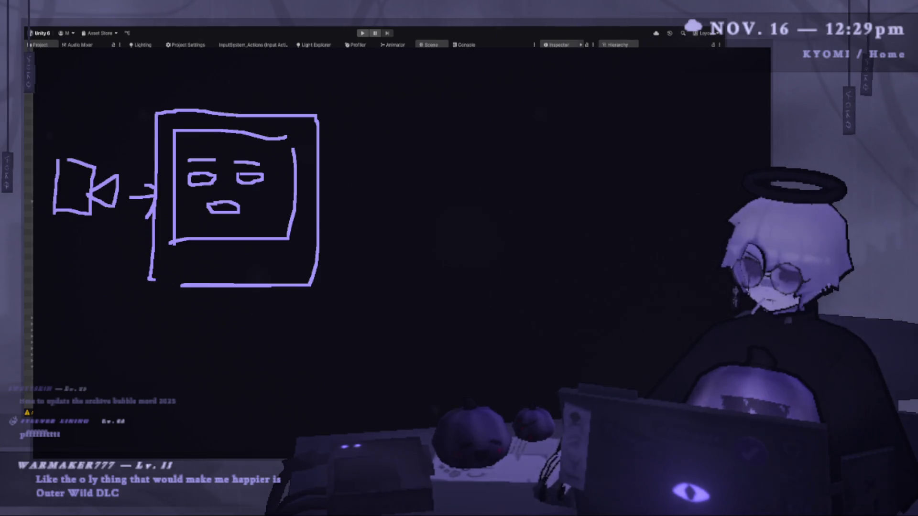
key("ctrl+z")
key("ctrl+z")
key("ctrl+z")
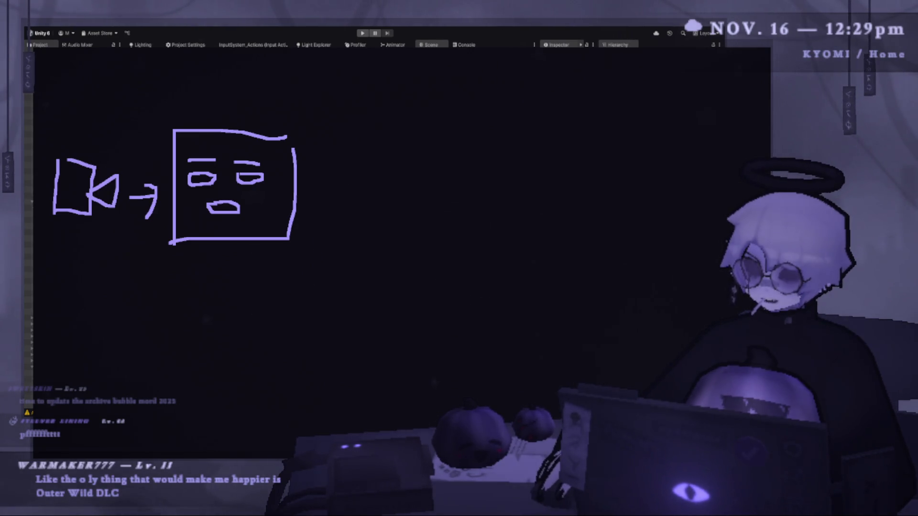
mouse_move(499, 189)
left_mouse_down()
mouse_move(578, 245)
mouse_move(493, 186)
left_mouse_up()
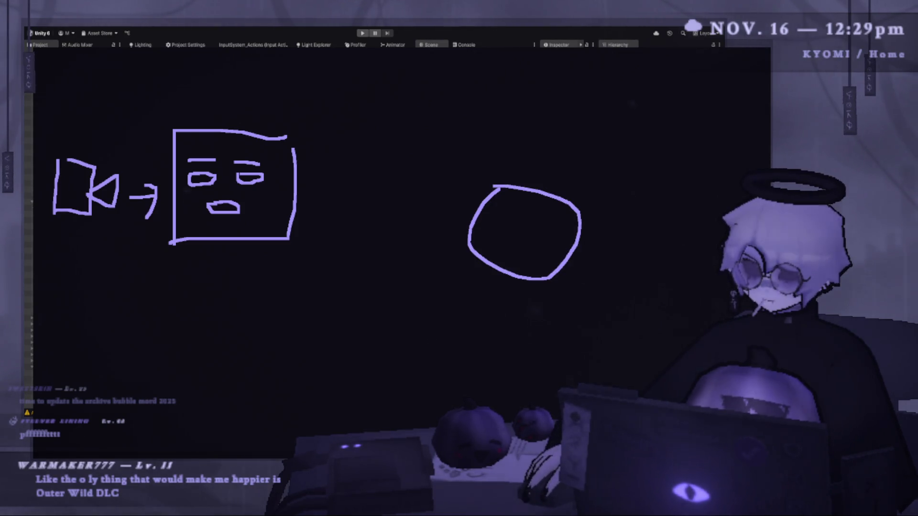
left_click_drag(426, 87, 420, 126)
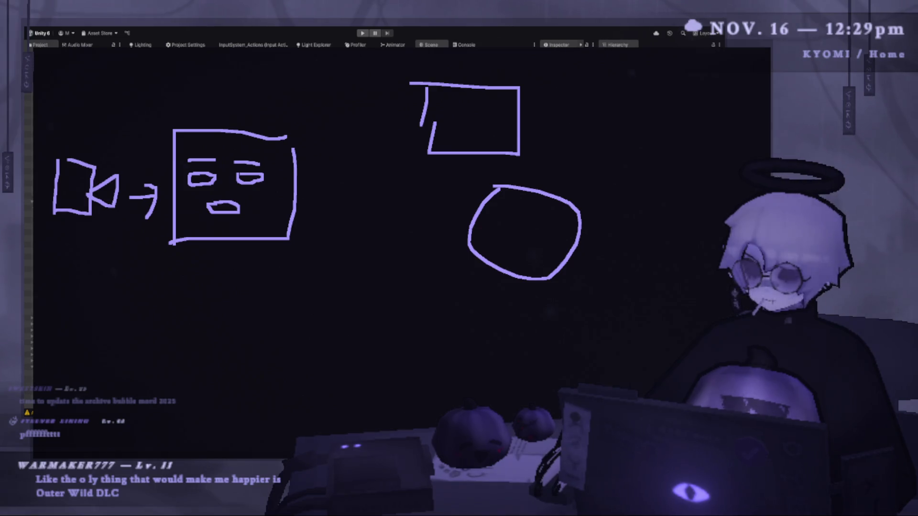
left_click_drag(239, 250, 236, 285)
left_click_drag(242, 274, 324, 328)
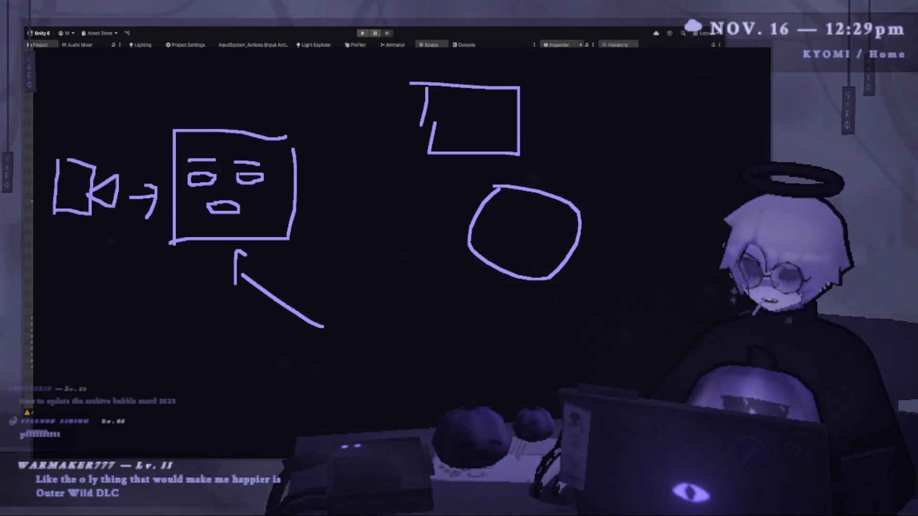
key("ctrl+z")
key("ctrl+z")
key("ctrl+z")
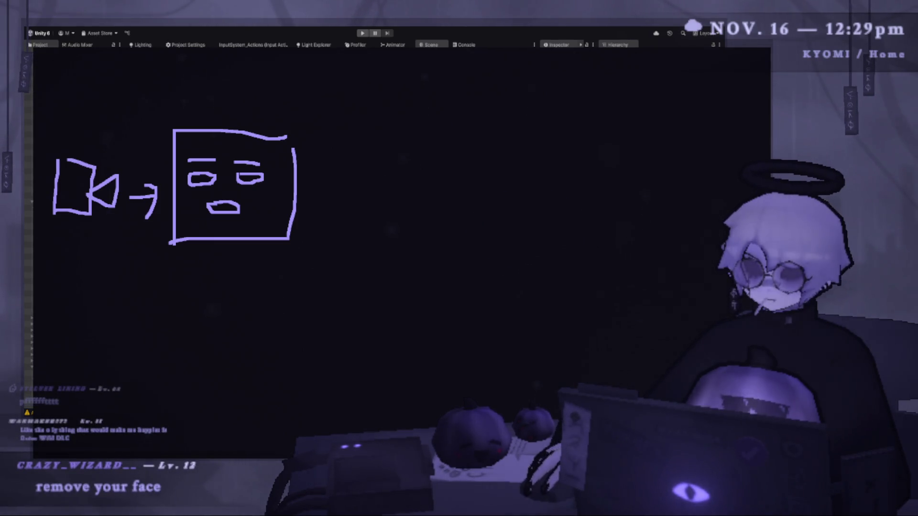
left_click_drag(656, 293, 647, 327)
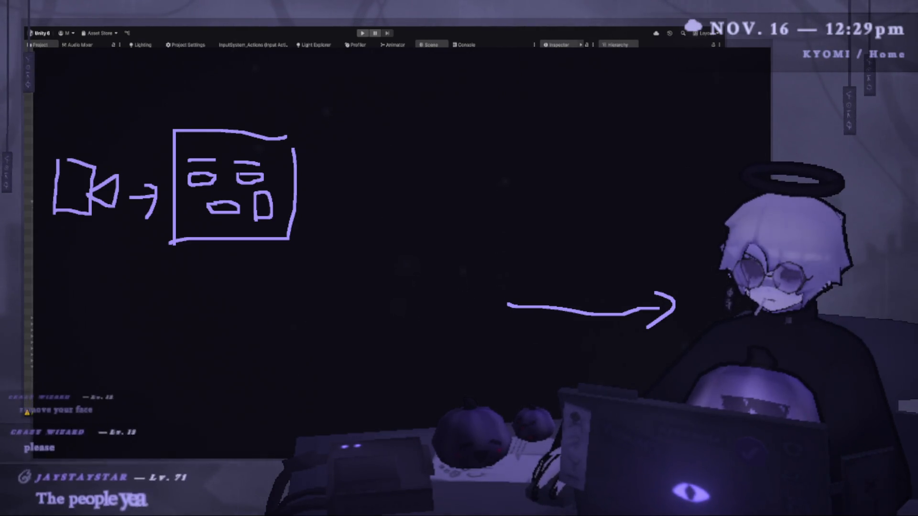
left_click_drag(258, 193, 277, 191)
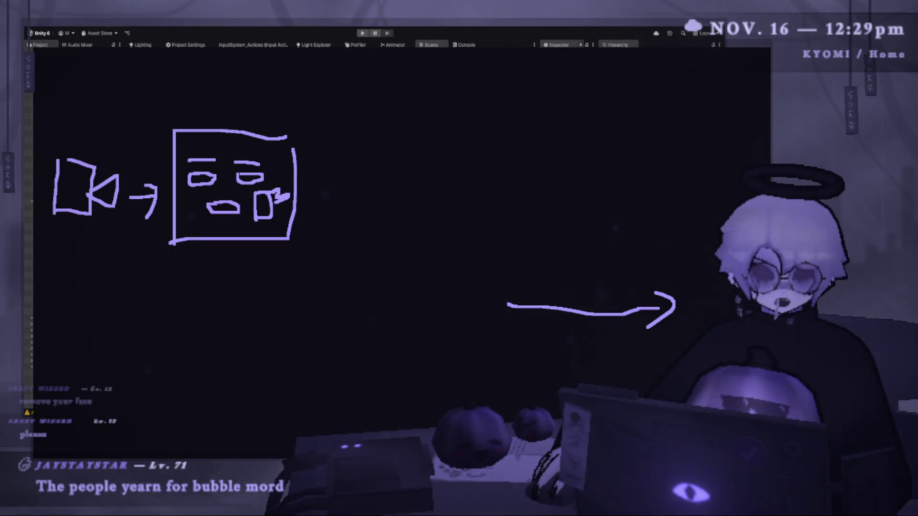
key("ctrl+z")
key("ctrl+z")
key("ctrl+z")
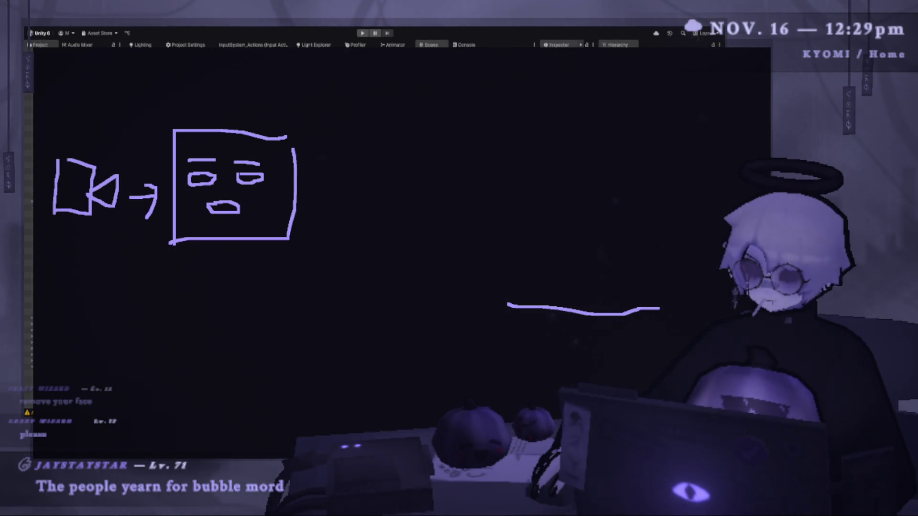
key("Escape")
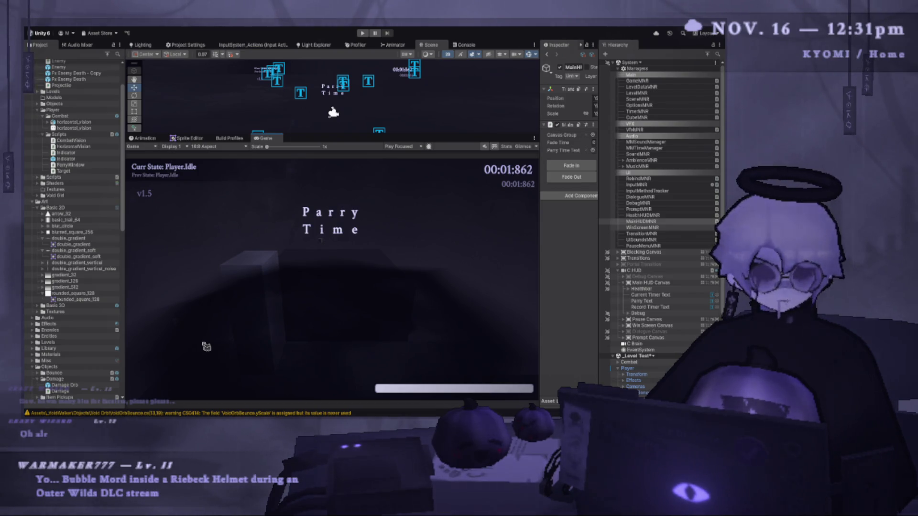
- Duplicate the Parry Text object and rename the copy 'Parry Fail Text'
left_click(643, 301)
key("ctrl+d")
left_click(659, 307)
type("Parry F")
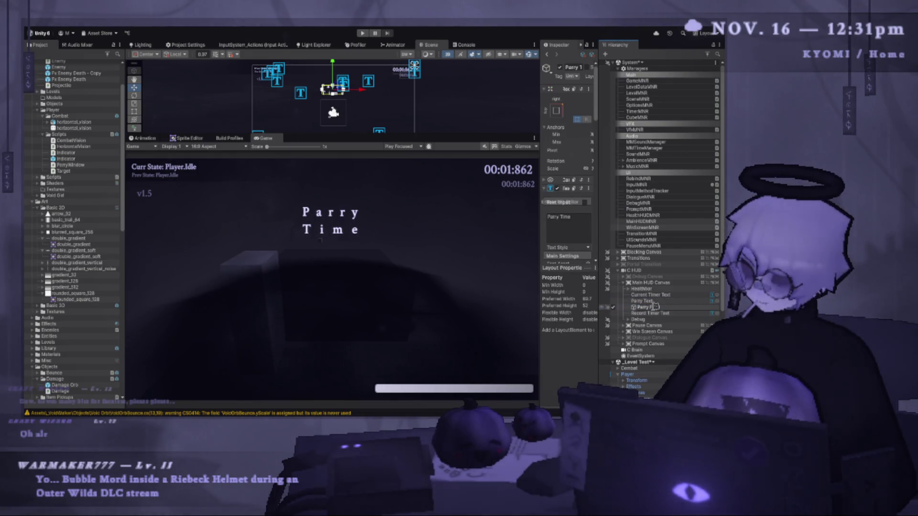
type("ail Text")
key("Return")
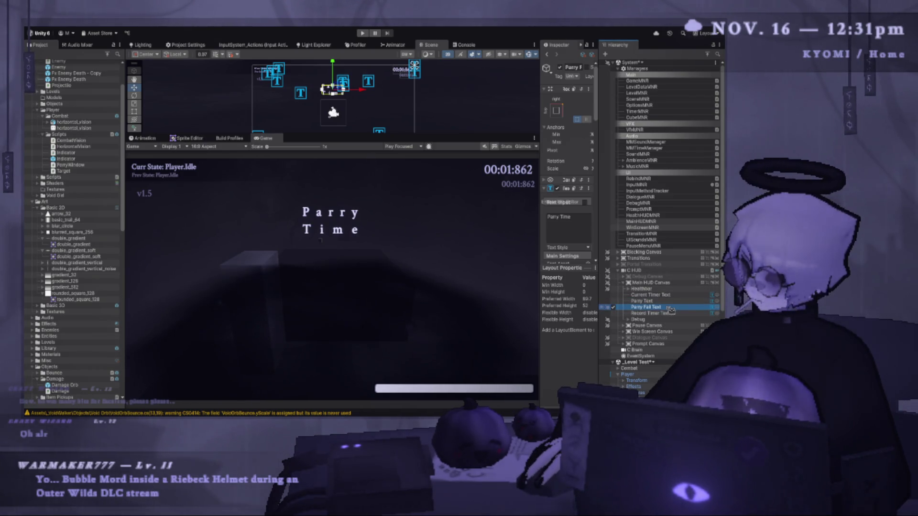
- Replace the copy's text with 'Parry Fail', splitting it onto two lines
left_click(615, 300)
left_click(539, 220)
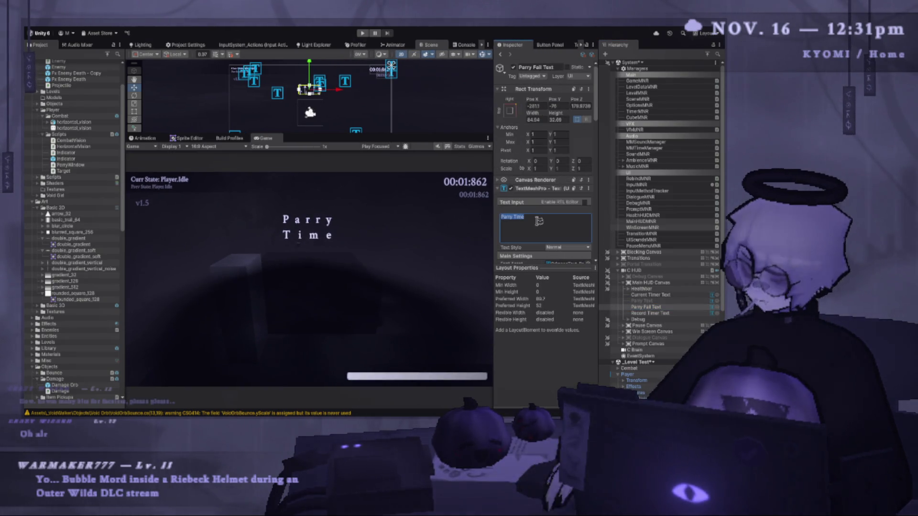
type("Parry Fail")
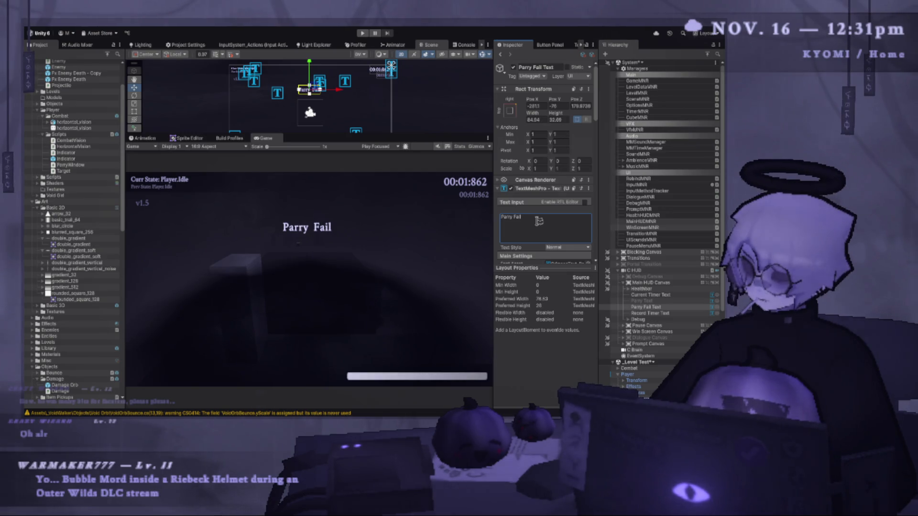
key("Left")
key("Left")
key("Left")
key("BackSpace")
key("Return")
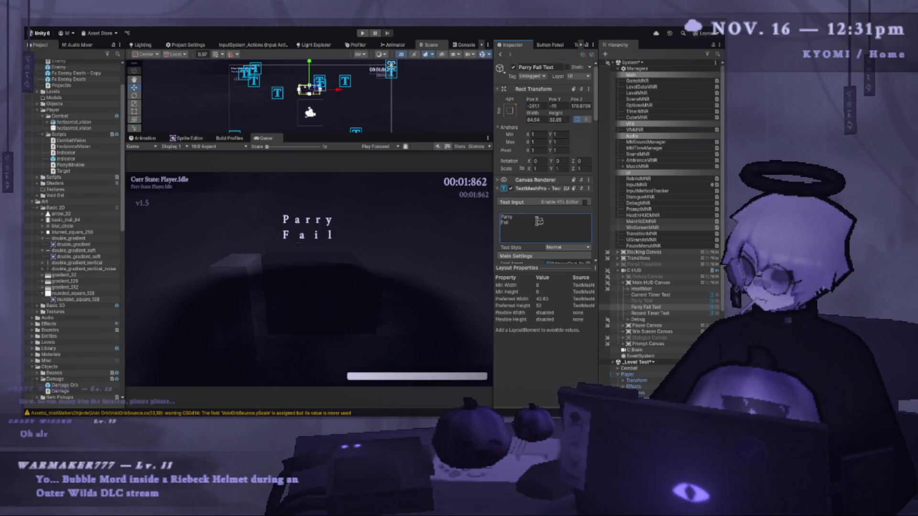
- Complete the text as 'Parry Failed' and deactivate the Parry Fail Text object
scroll(528, 224, "down", 3)
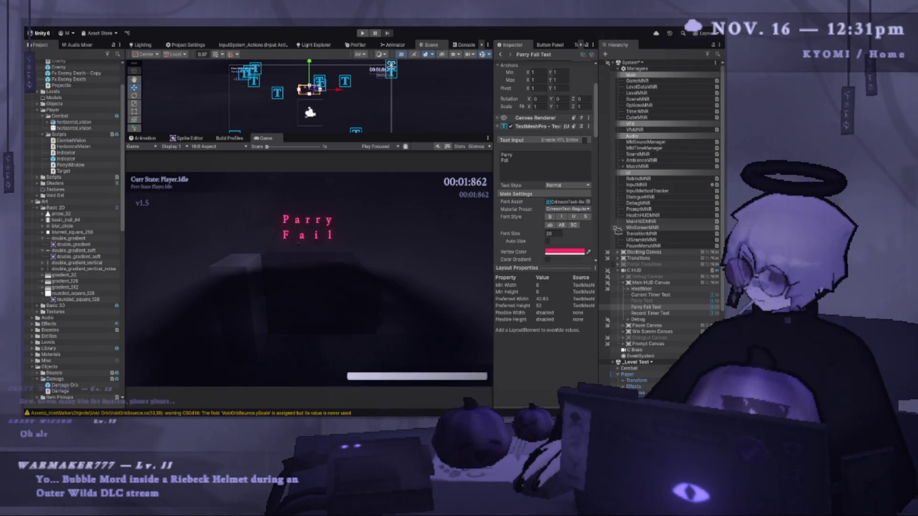
left_click(531, 162)
key("ctrl+a")
type("ed")
key("ctrl+z")
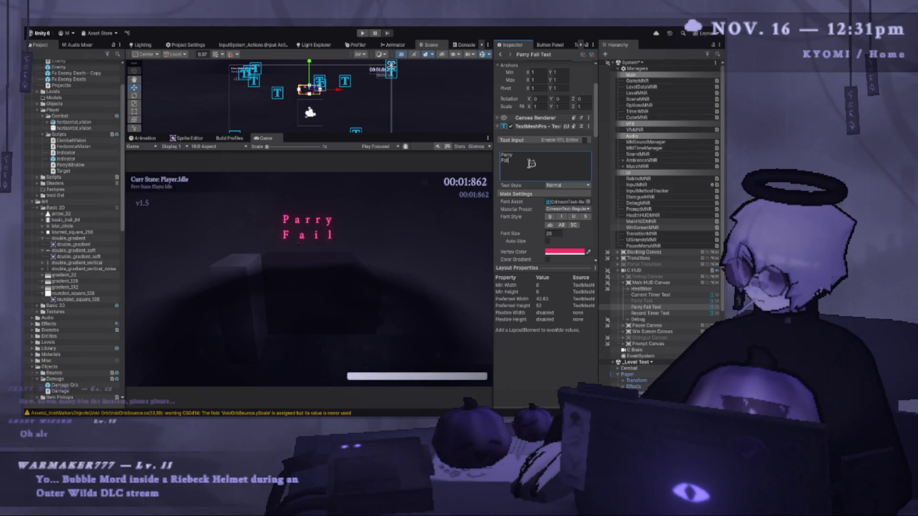
type("ed")
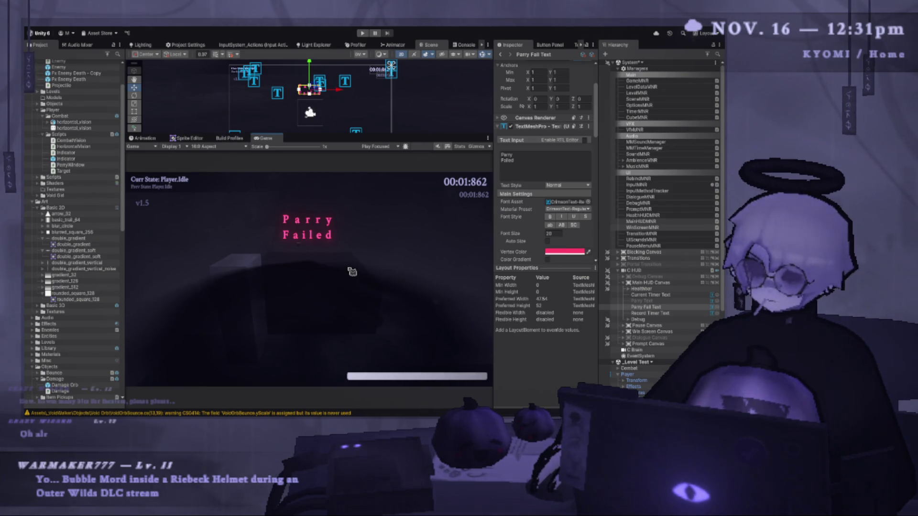
key("alt+shift+a")
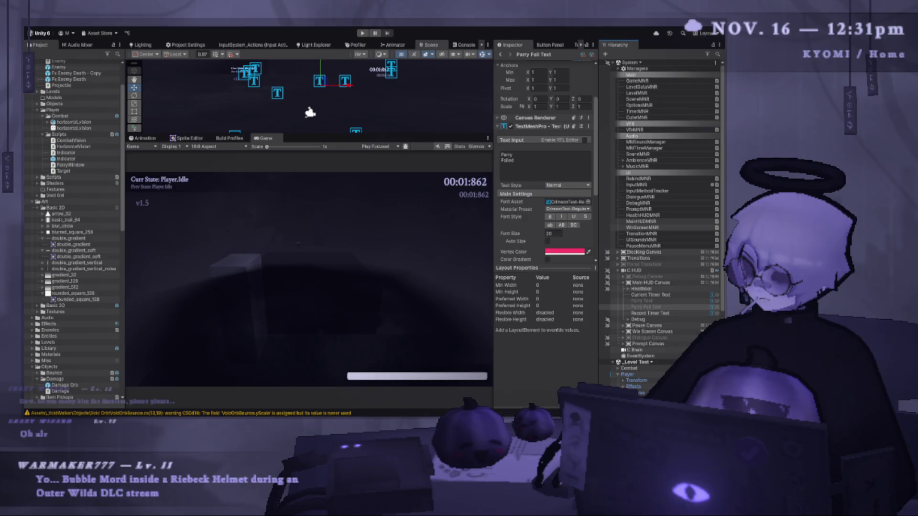
key("alt+Tab")
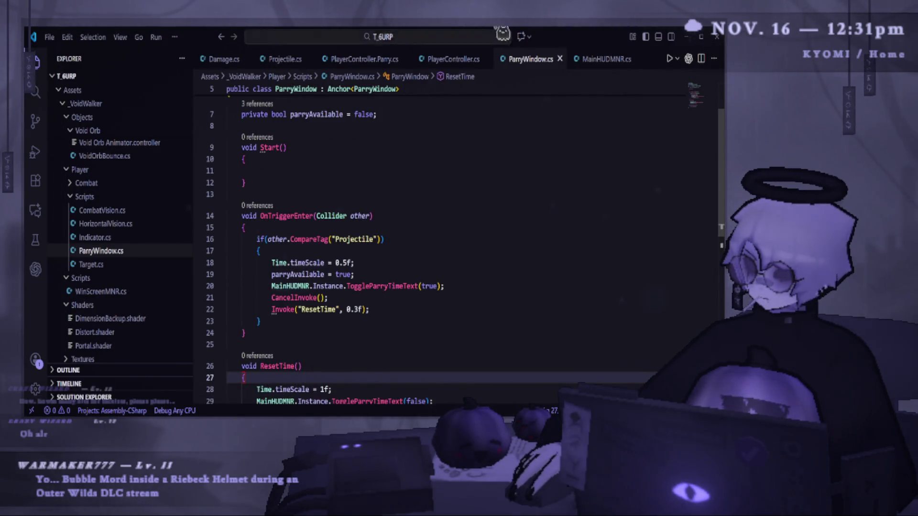
- In MainHUDMNR.cs, add a serialized parryFailedText field copied from parryTimeText, and save
left_click(606, 59)
scroll(335, 191, "up", 5)
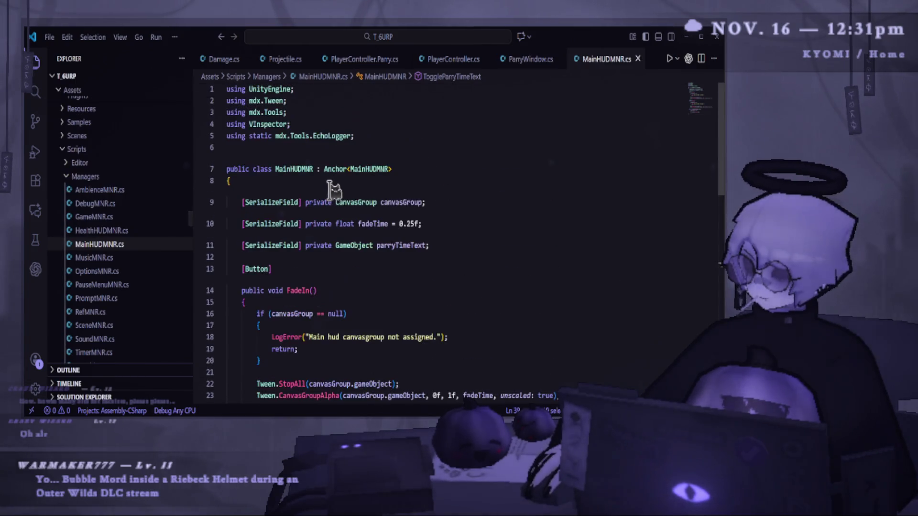
left_click(460, 249)
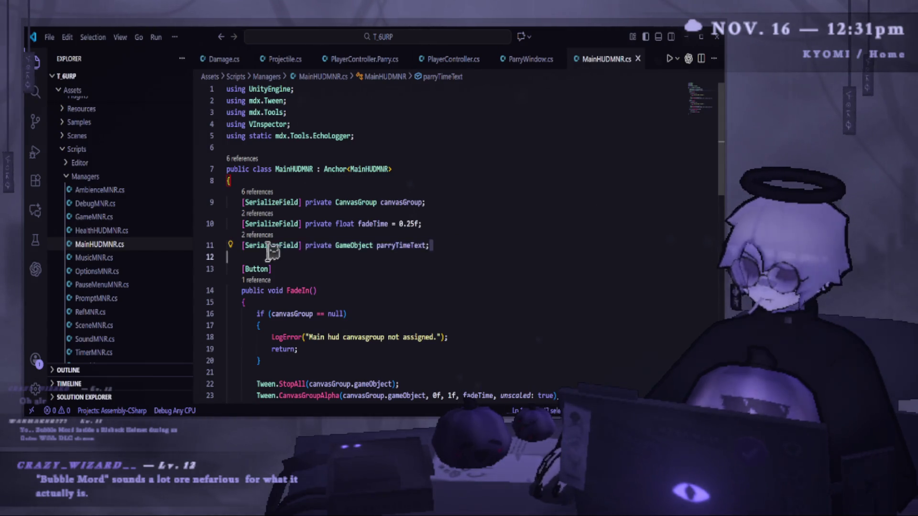
key("Return")
key("ctrl+v")
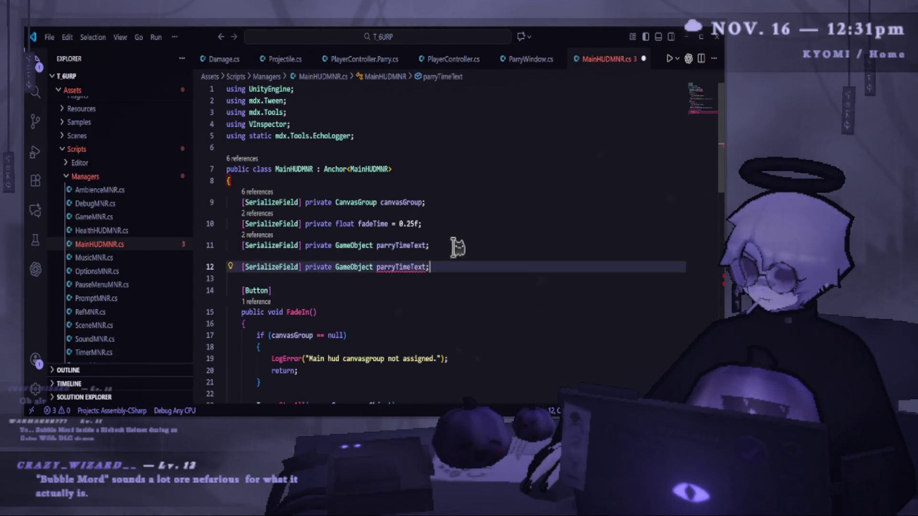
double_click(420, 267)
type("Fai")
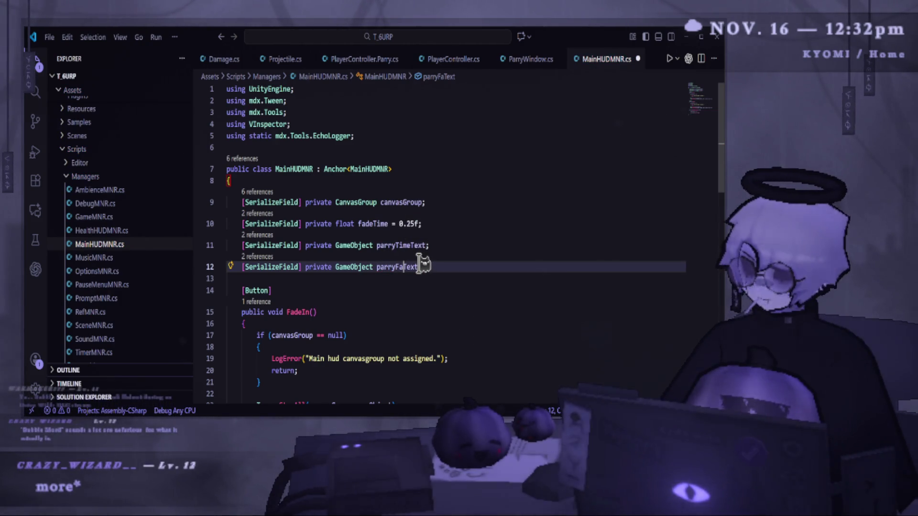
type("ailed")
key("Up")
key("End")
key("ctrl+s")
double_click(426, 268)
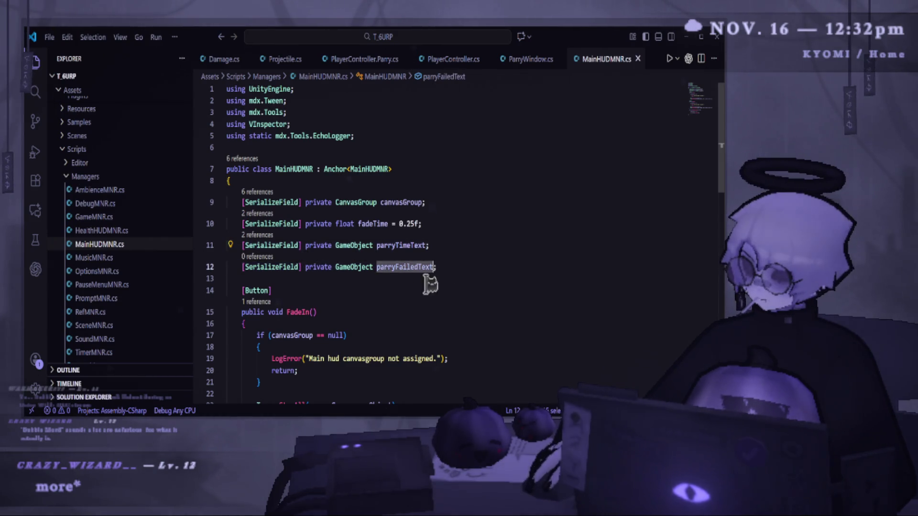
- Add a ShowParryFailedText method that shows the text and invokes its hide after 0.5f, then save
scroll(444, 287, "down", 10)
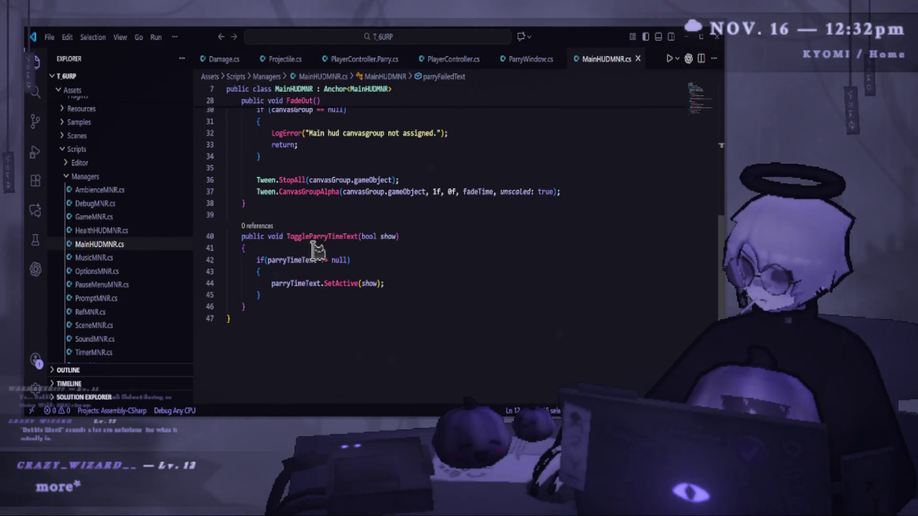
left_click(270, 306)
key("Return")
key("Return")
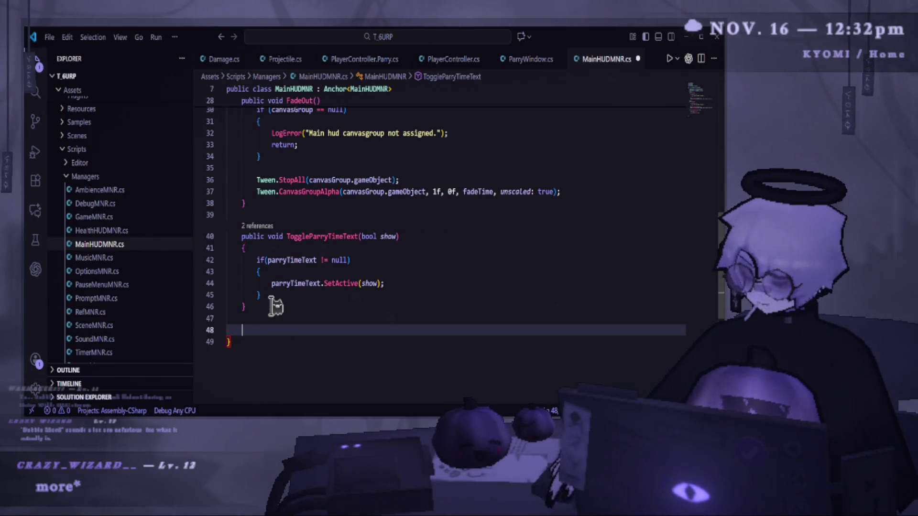
type("public void")
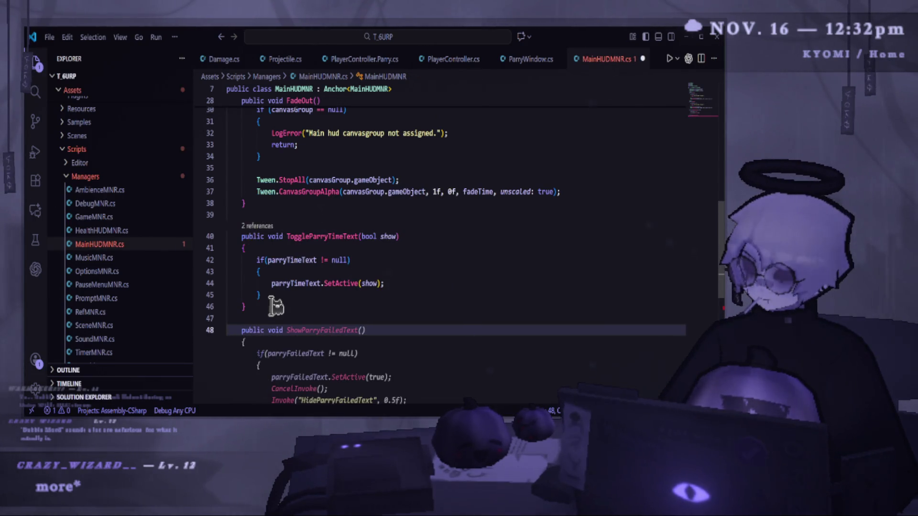
key("Tab")
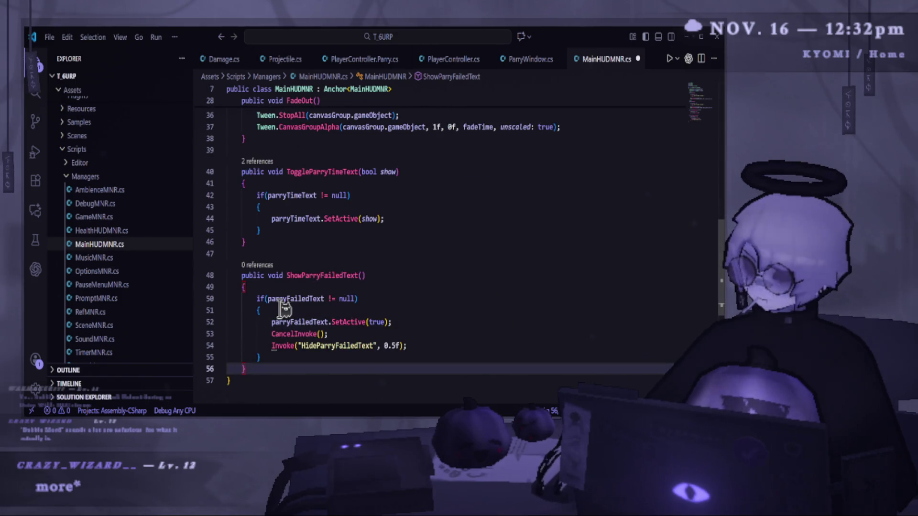
left_click(389, 299)
left_click(392, 322)
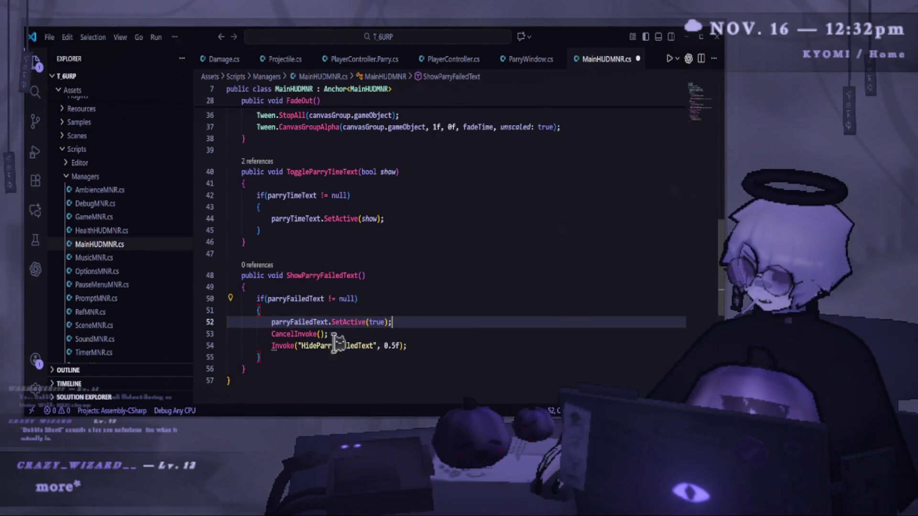
mouse_move(267, 335)
left_mouse_down()
mouse_move(373, 337)
mouse_move(359, 357)
left_mouse_up()
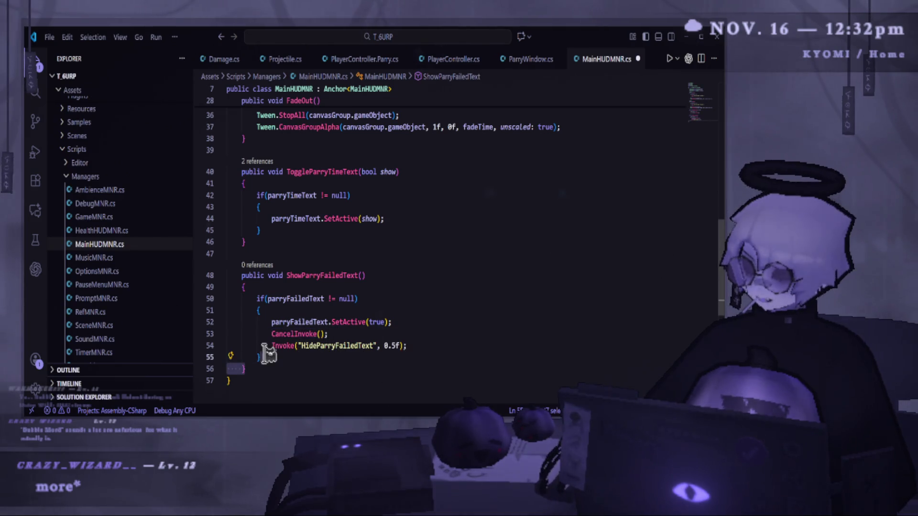
left_click(264, 381)
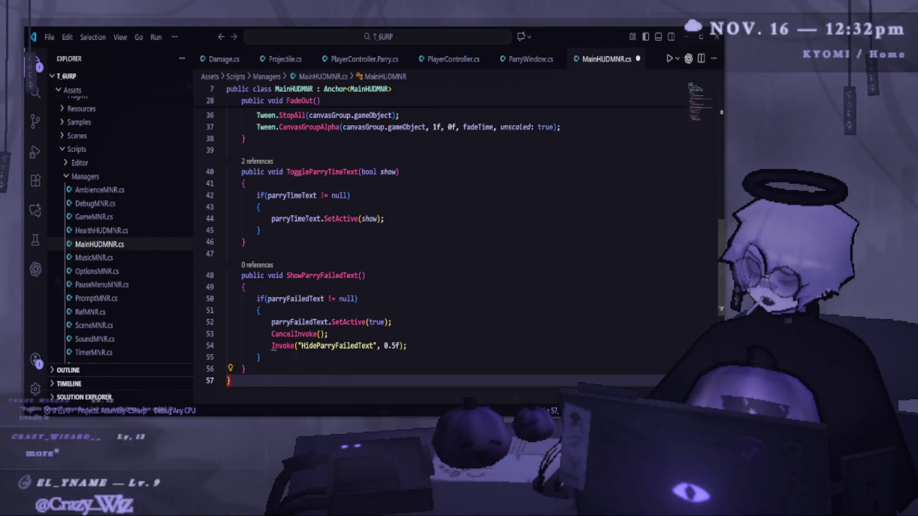
left_click_drag(272, 334, 473, 347)
left_click(473, 347)
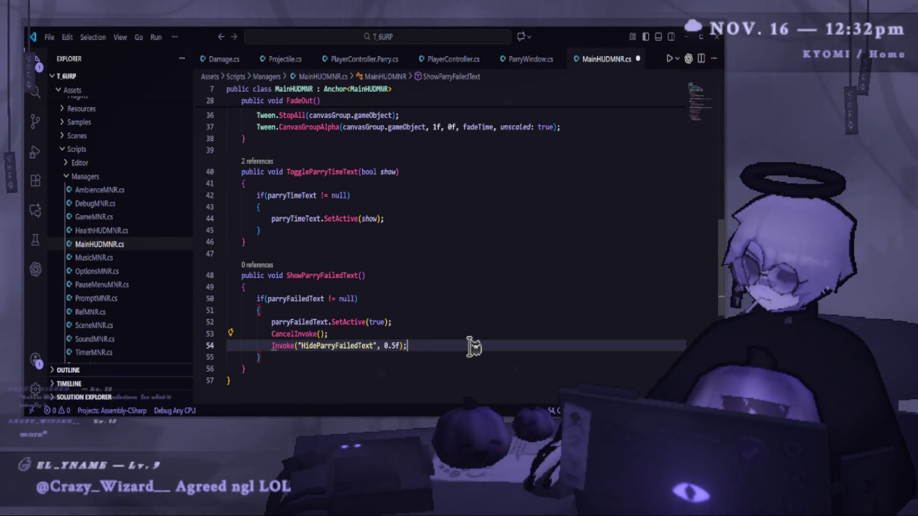
left_click(353, 372)
key("ctrl+s")
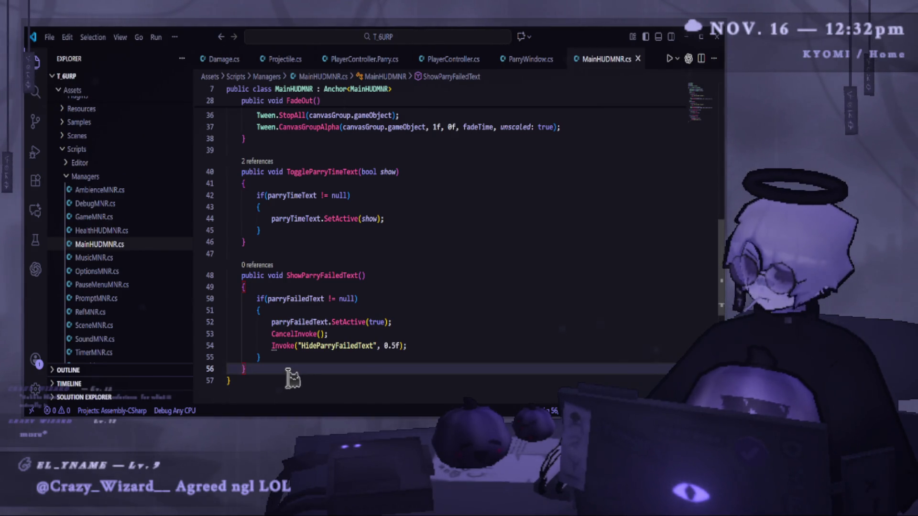
- Add the suggested HideParryFailedText method below it and save the script
key("Return")
key("Return")
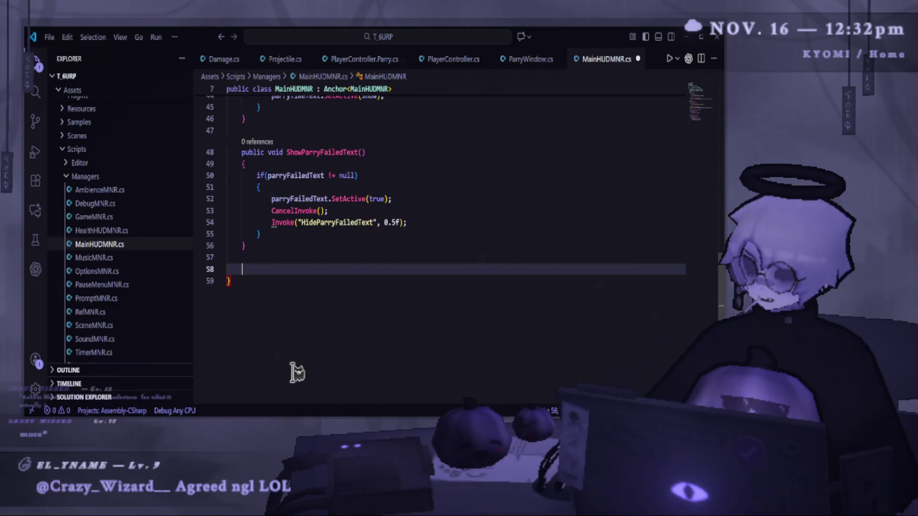
key("Tab")
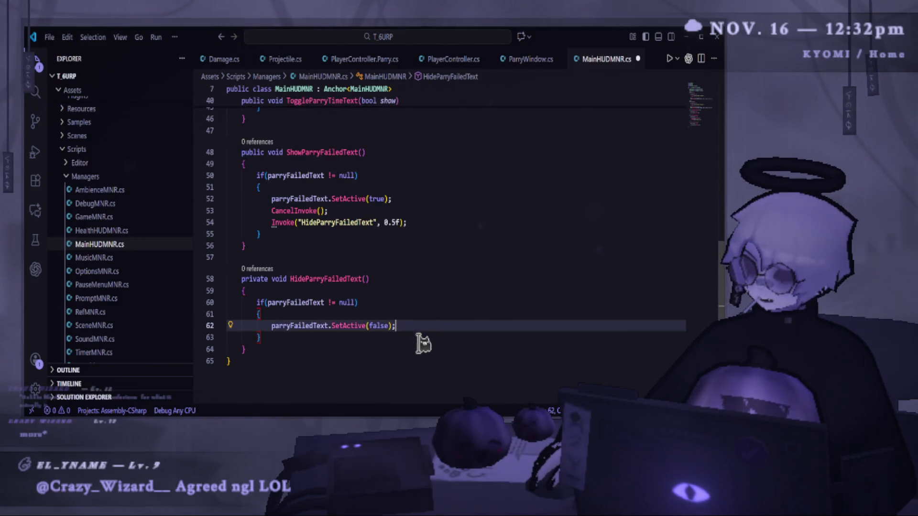
left_click(396, 384)
left_click(407, 279)
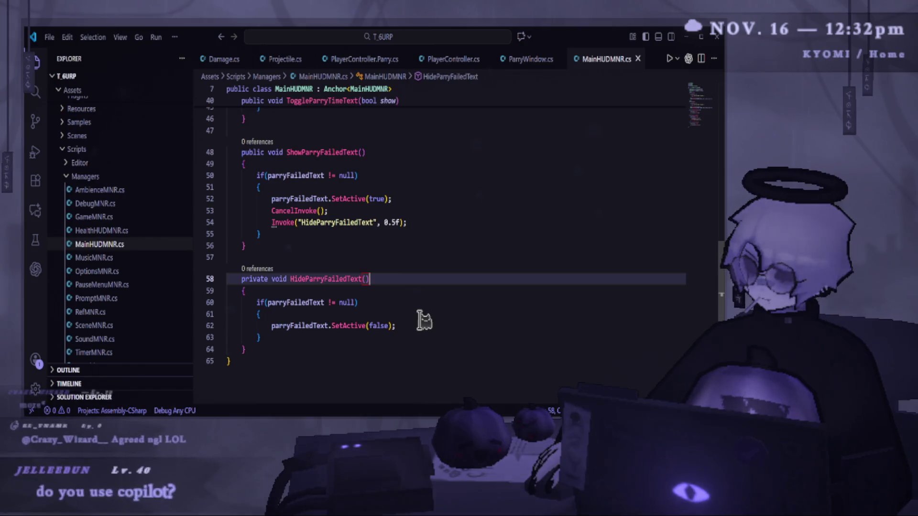
key("ctrl+s")
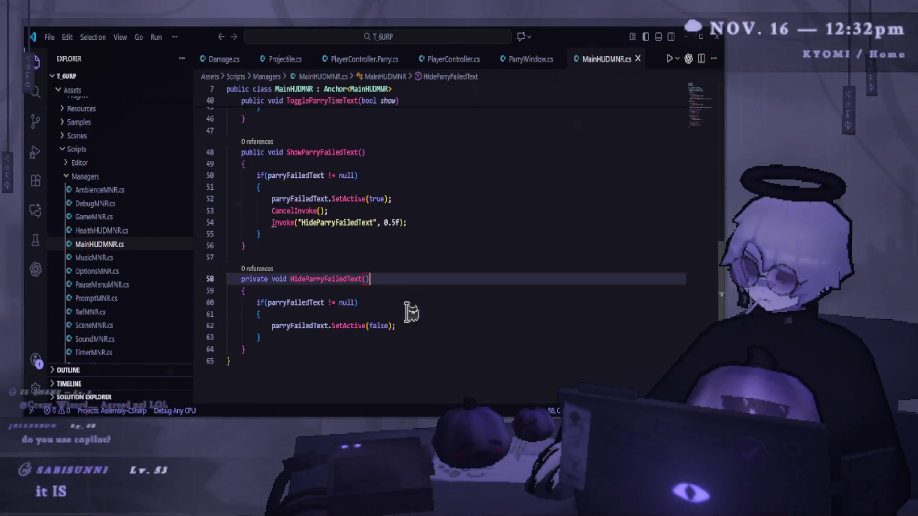
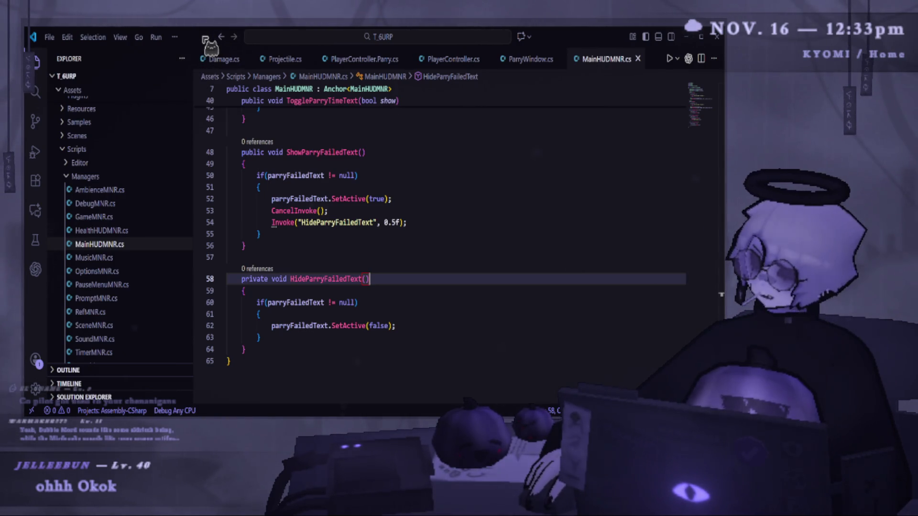
- Indent the blank line between the two parry-failed methods in MainHUDMNR.cs
scroll(172, 225, "down", 1)
scroll(175, 218, "up", 10)
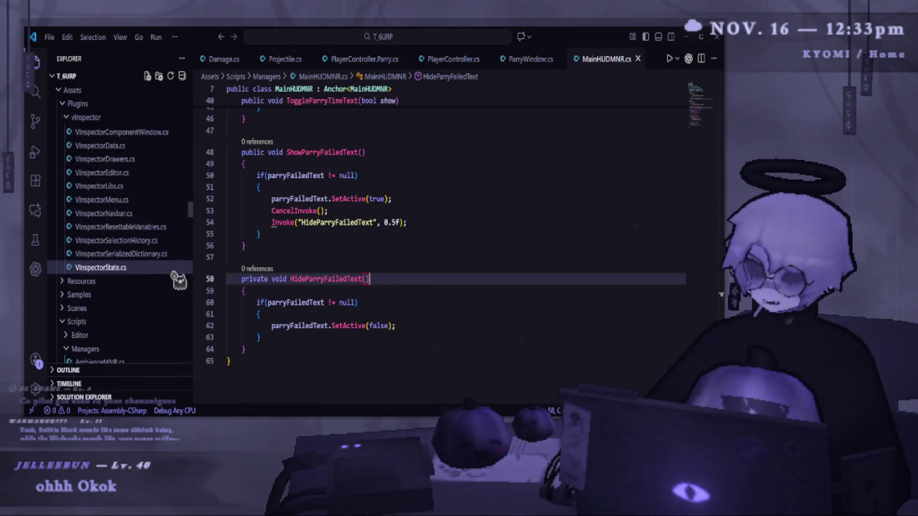
scroll(184, 283, "up", 5)
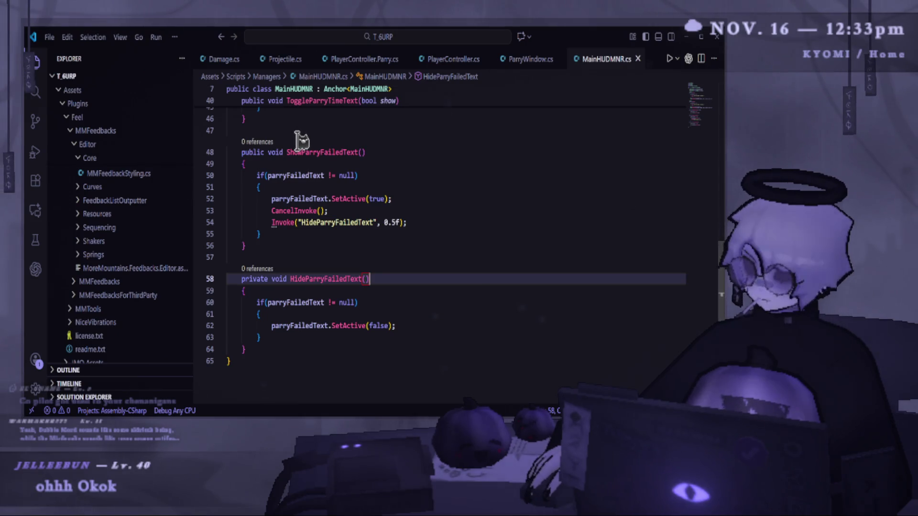
left_click(373, 261)
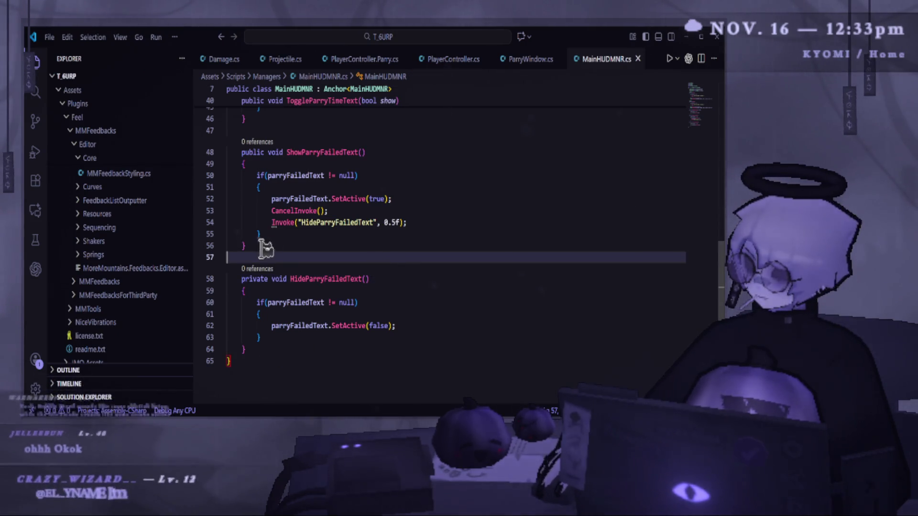
key("Tab")
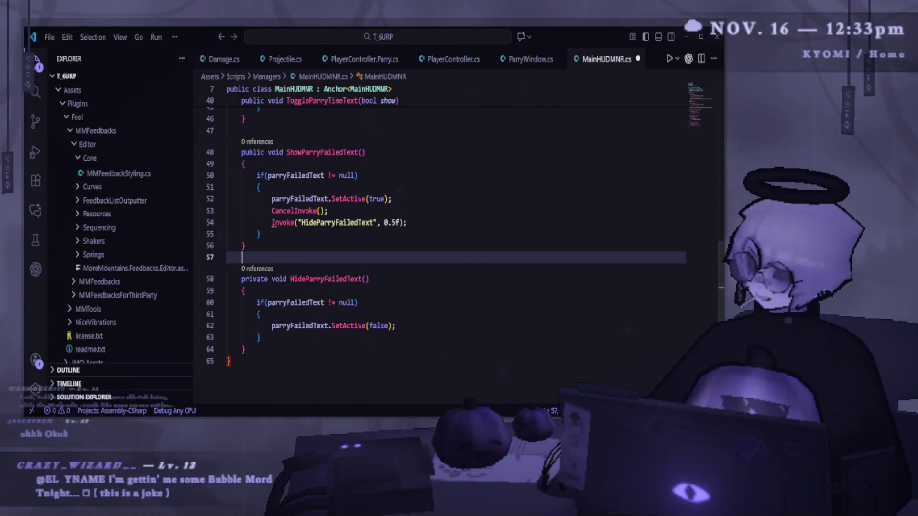
key("alt+Tab")
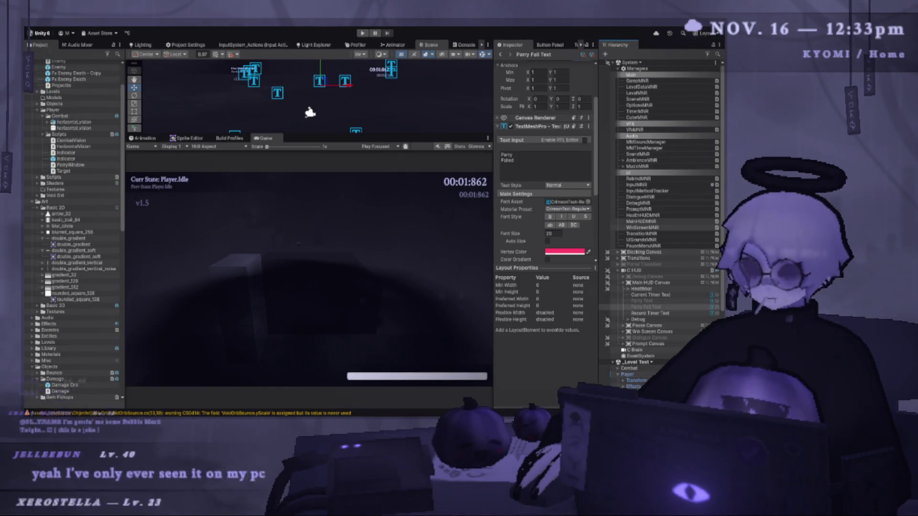
key("alt+Tab")
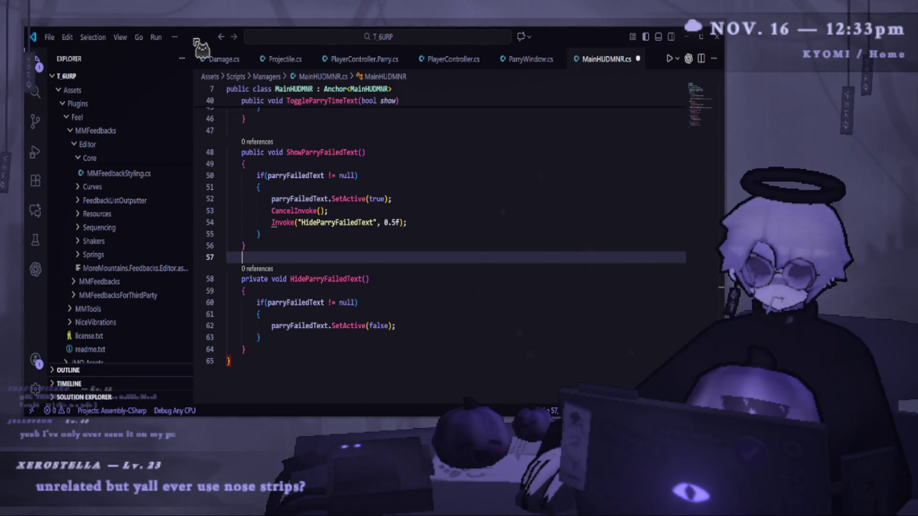
- Save MainHUDMNR.cs and bring up the Damage.cs script
left_click(263, 362)
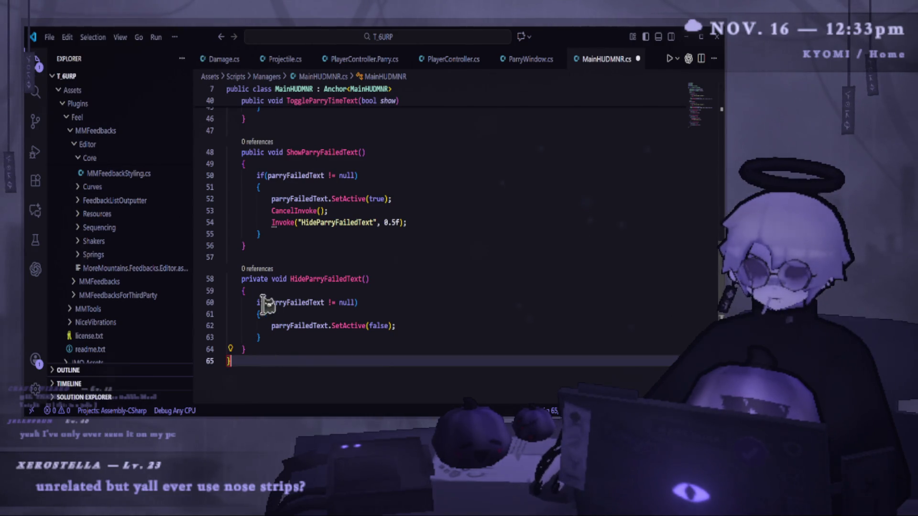
scroll(266, 291, "down", 1)
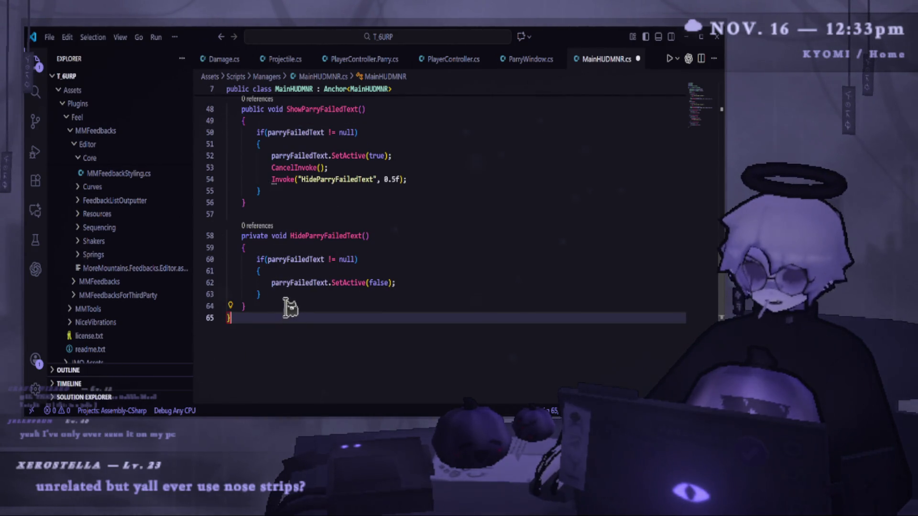
key("ctrl+s")
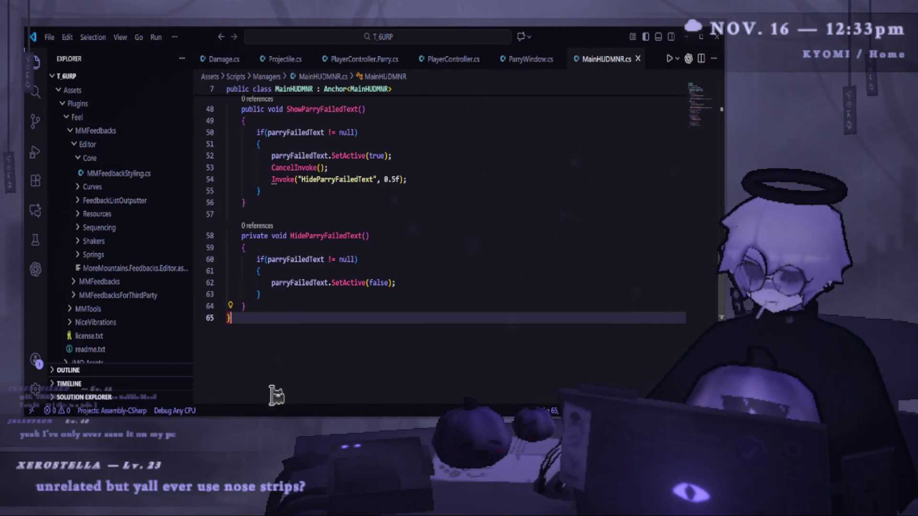
key("alt+Tab")
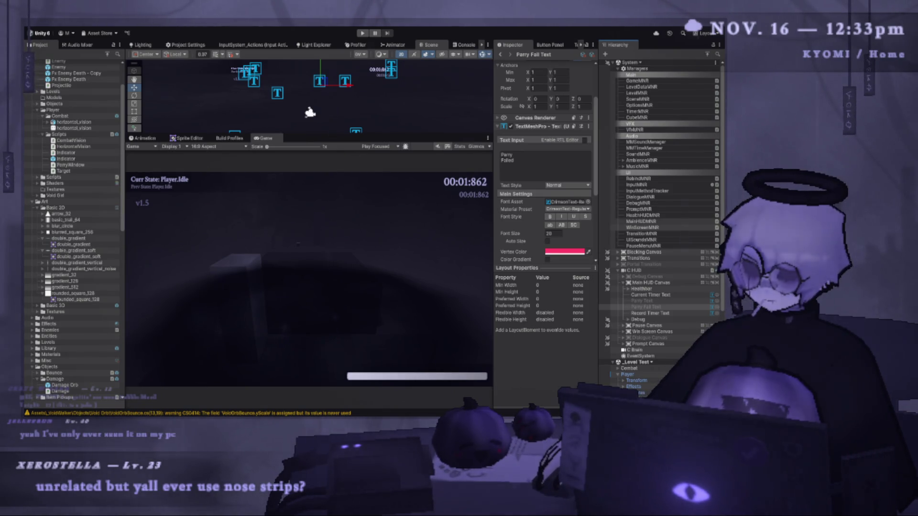
key("alt+Tab")
left_click(230, 67)
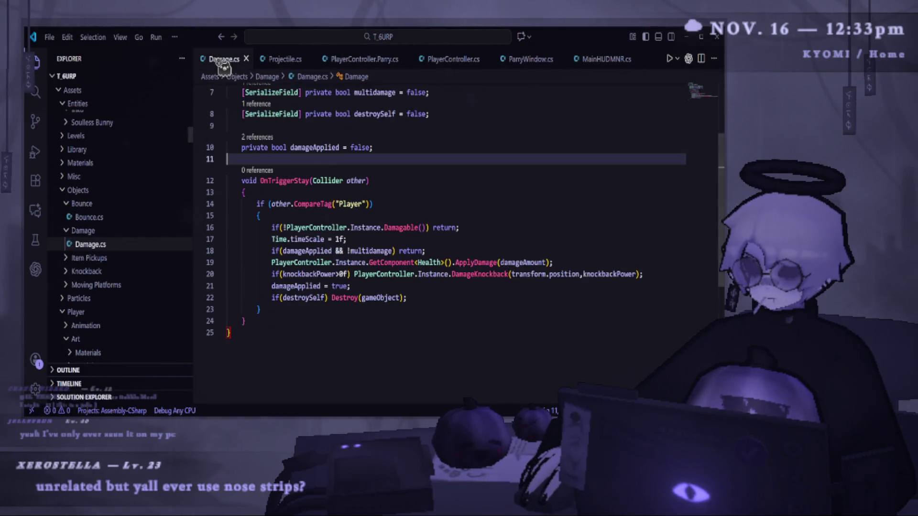
- Add MainHUDMNR.Instance.ToggleParryTimeText(false); after the damagable check in Damage.cs
left_click(469, 228)
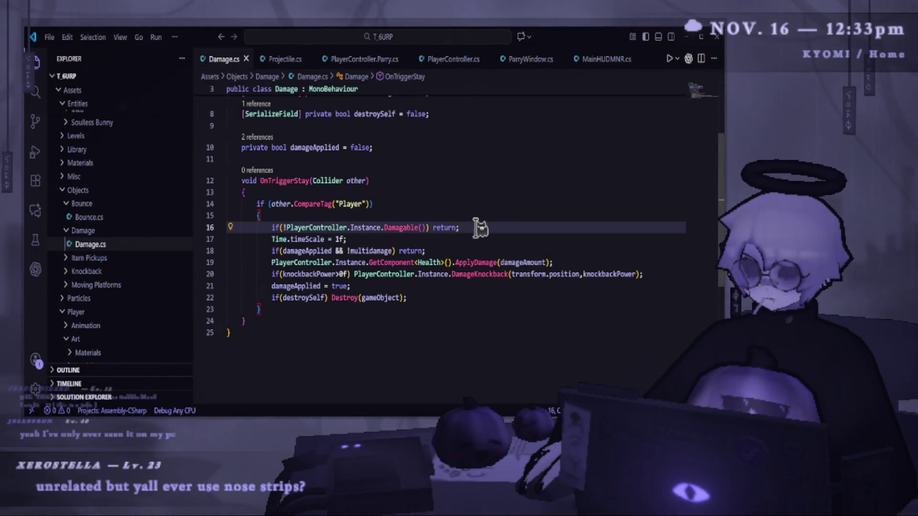
key("Return")
key("ctrl+space")
key("Escape")
type("Main")
key("Tab")
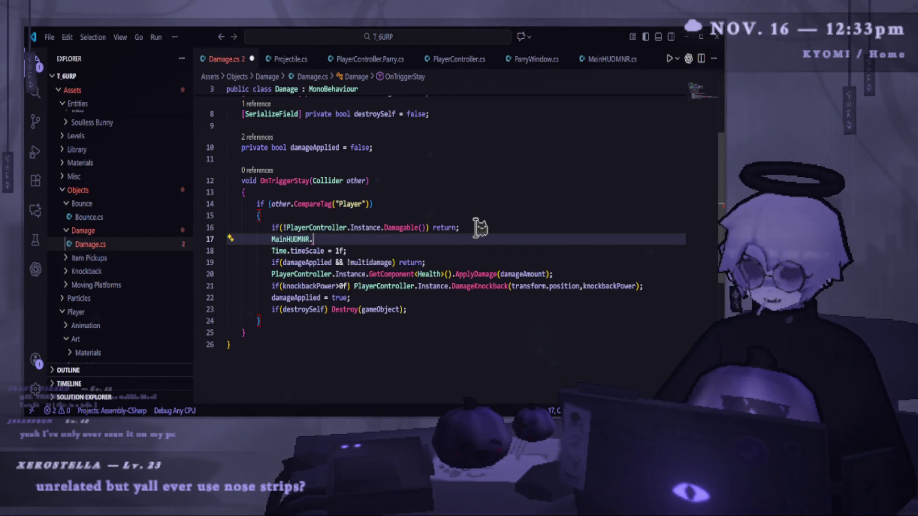
type(".")
key("Tab")
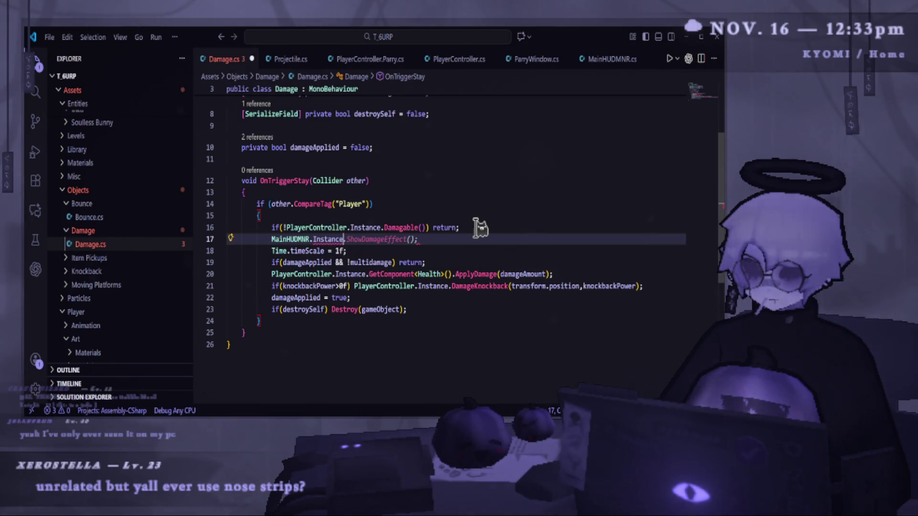
type(".T")
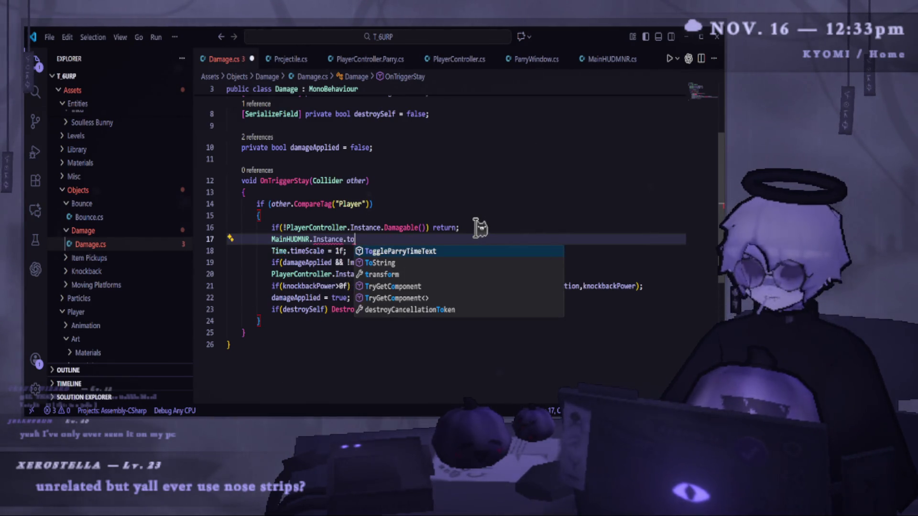
key("Tab")
- Add MainHUDMNR.Instance.ShowParryFailedText(); below it, save Damage.cs, and return to Unity
key("Return")
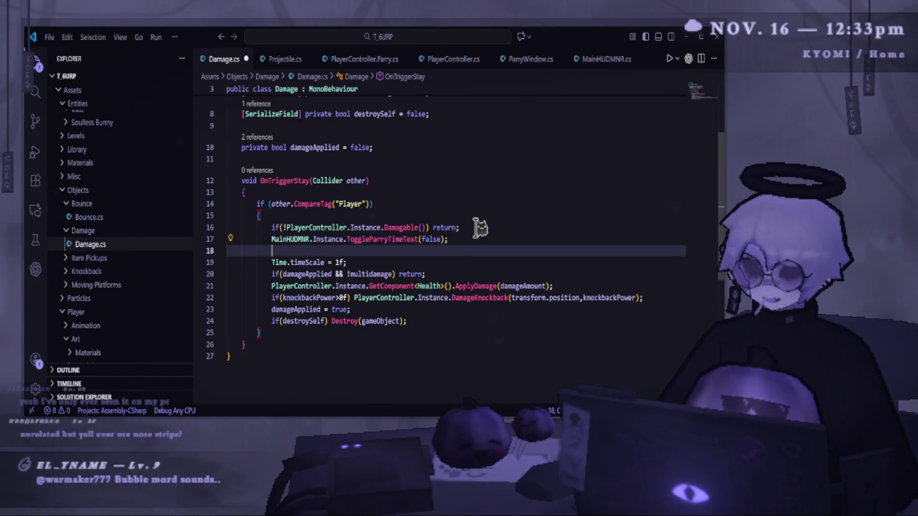
type("Main")
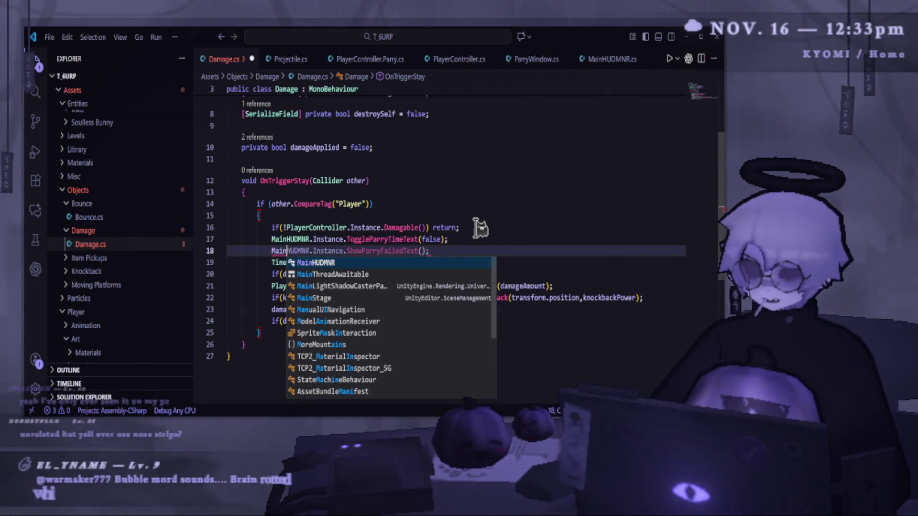
key("Tab")
key("Tab")
key("ctrl+s")
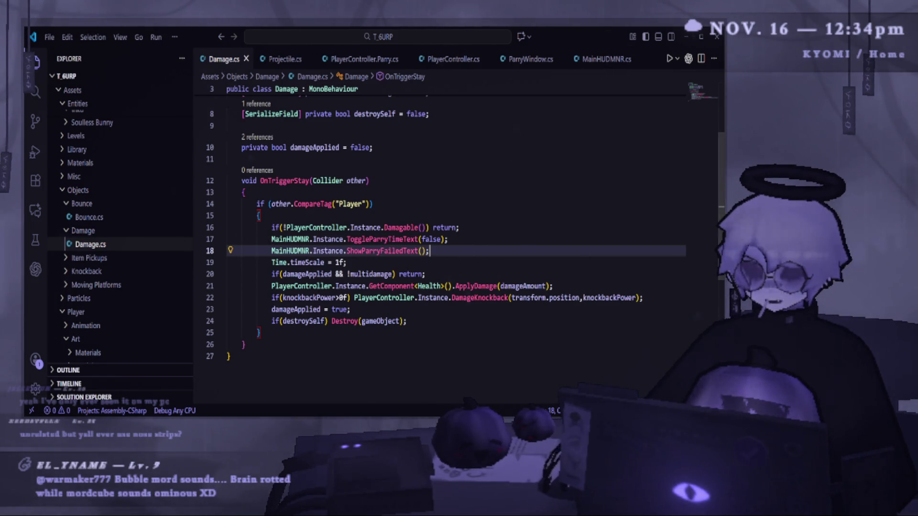
key("alt+Tab")
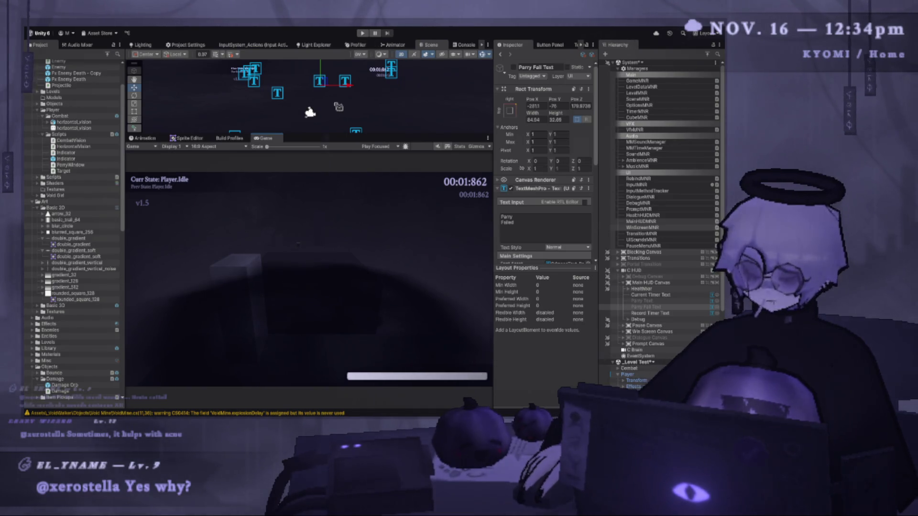
- Widen the game preview and run the game once to test the change
left_click_drag(493, 187, 513, 187)
left_click(362, 33)
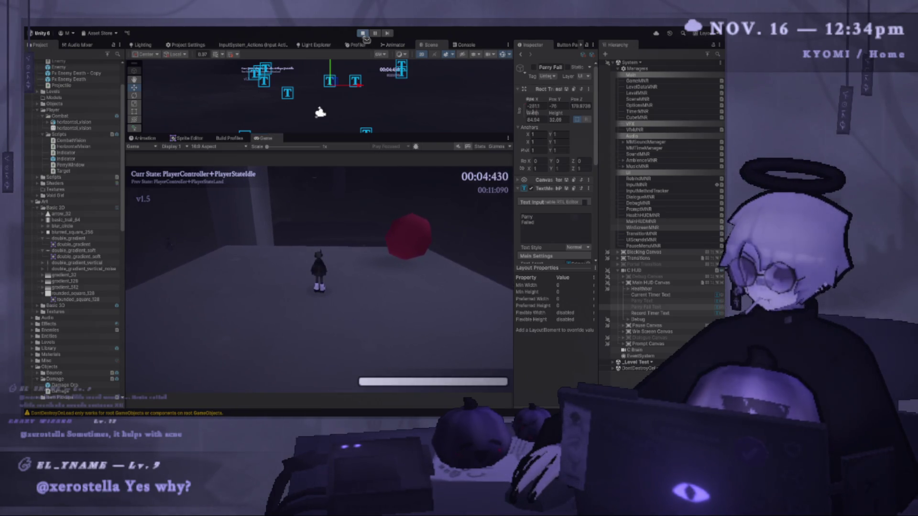
left_click(363, 33)
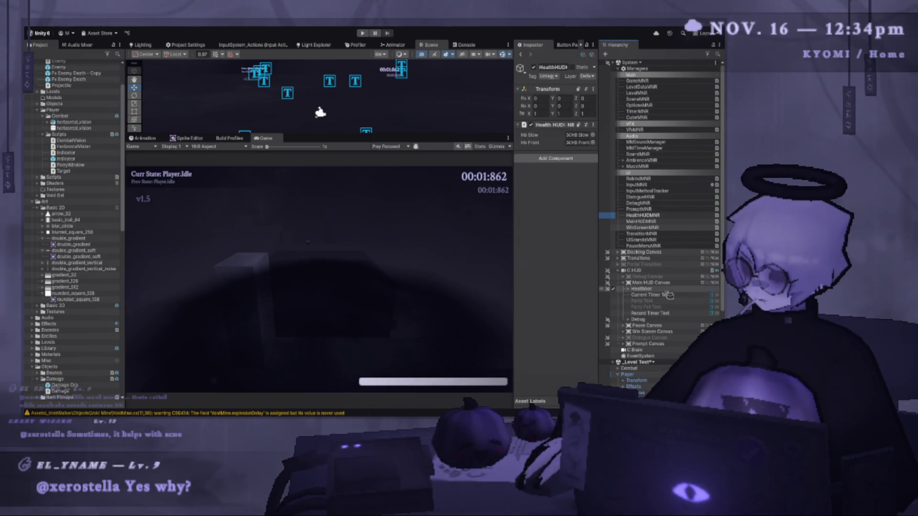
- Assign Parry Fail Text to MainHUDMNR's Parry Failed Text field and play the game again
left_click_drag(514, 201, 419, 201)
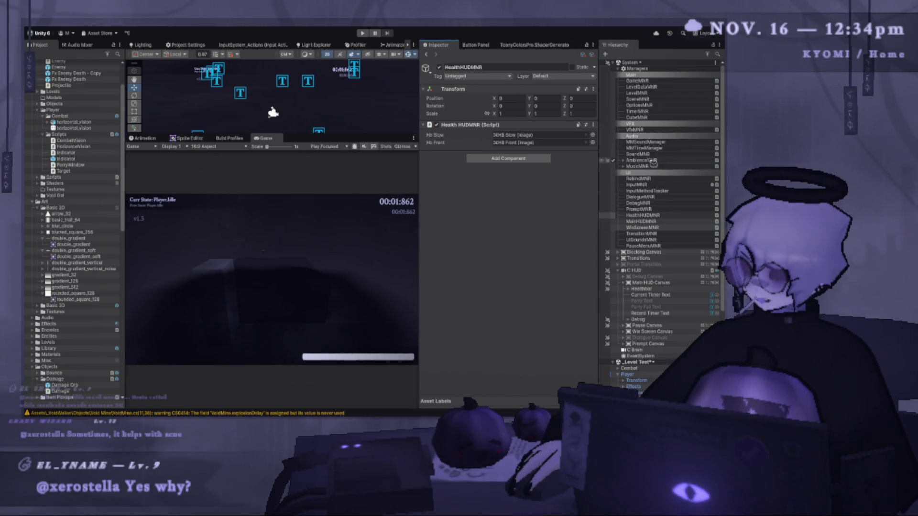
left_click(651, 166)
left_click(665, 185)
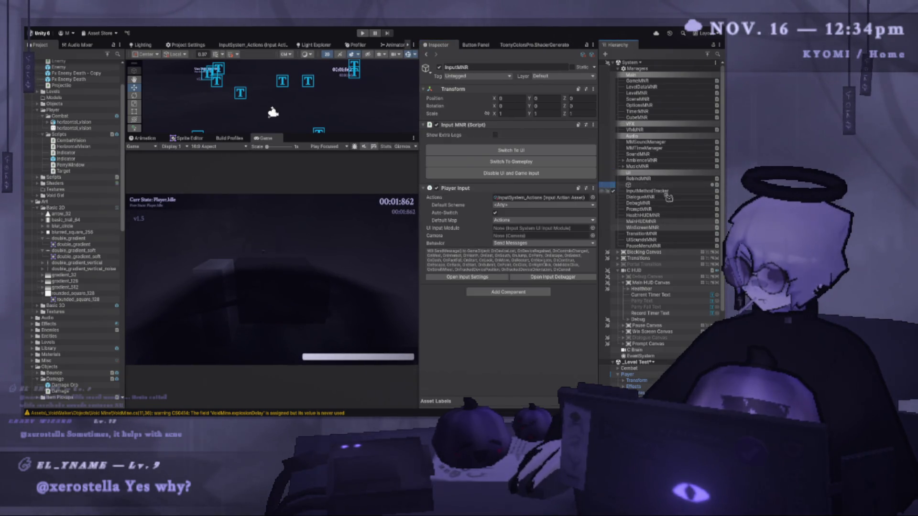
left_click(665, 209)
left_click(665, 215)
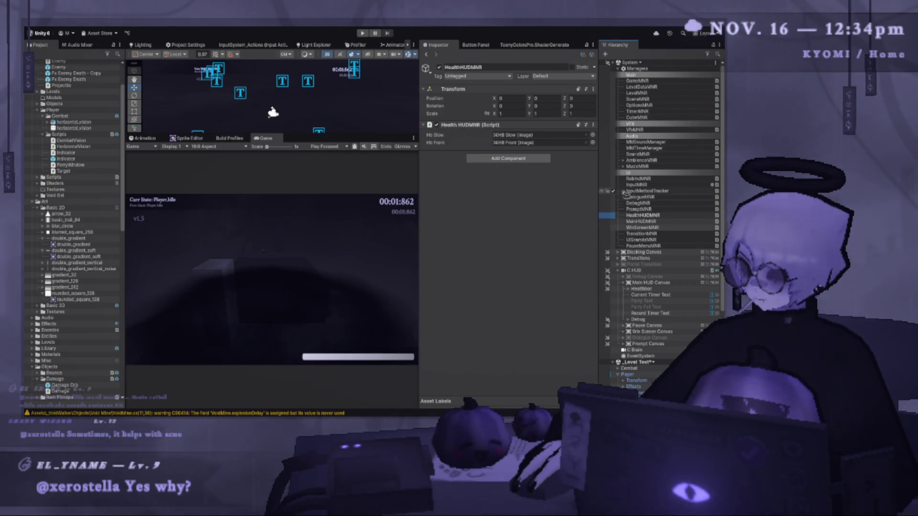
left_click(640, 222)
mouse_move(671, 310)
left_mouse_down()
mouse_move(533, 161)
mouse_move(515, 158)
left_mouse_up()
left_click(518, 152)
key("ctrl+p")
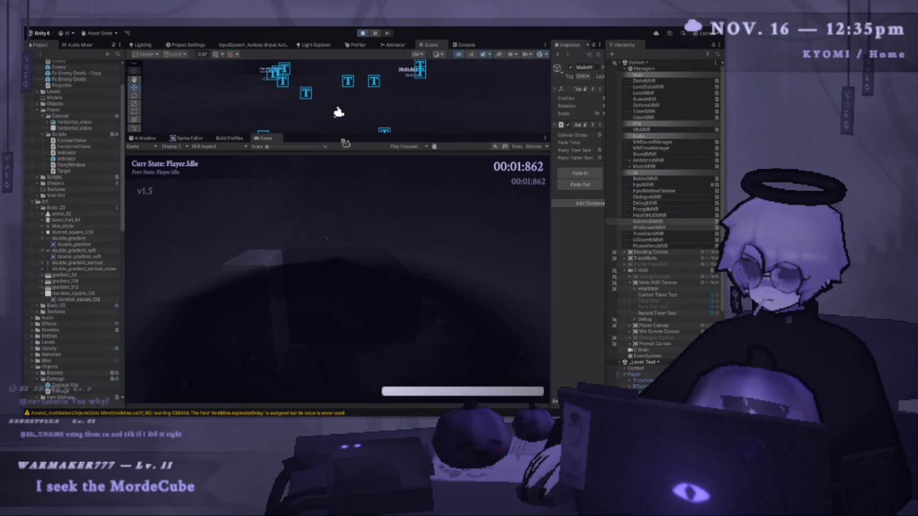
- Reload the level and run, jump and air-dash the player onto the ledge
key("r")
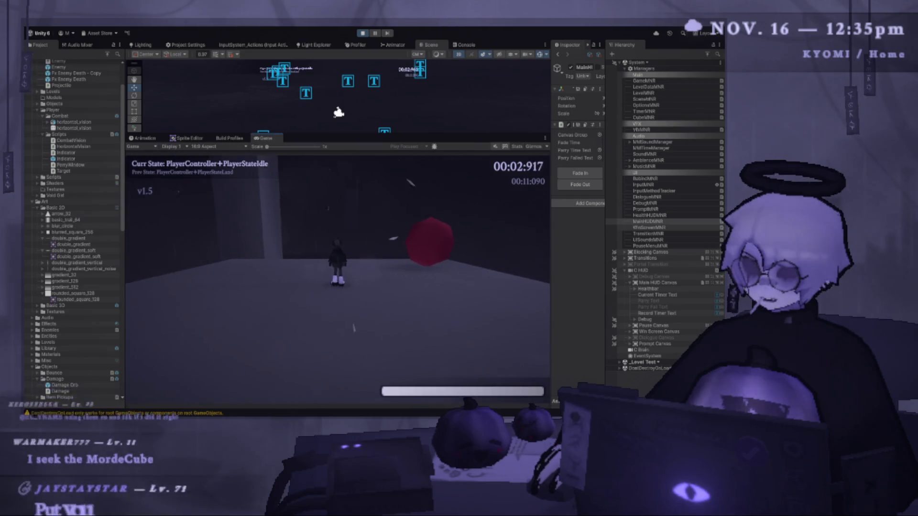
key("space")
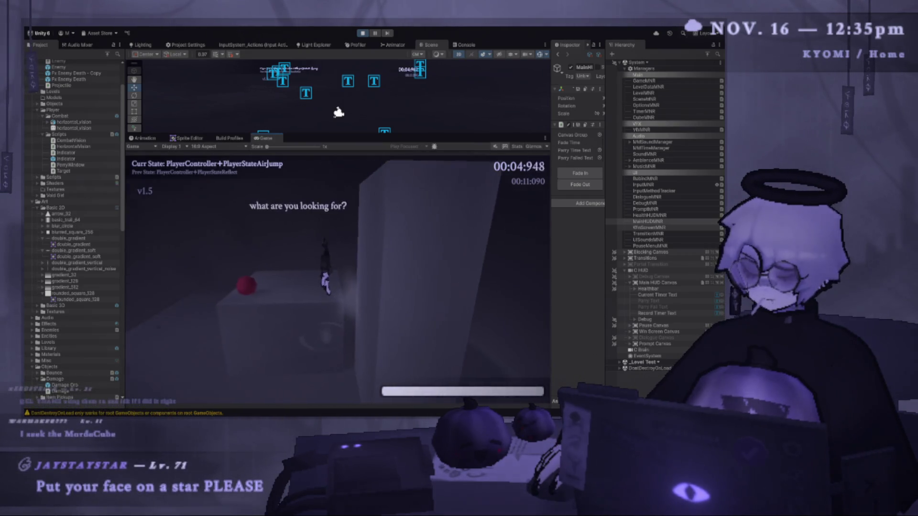
key("shift")
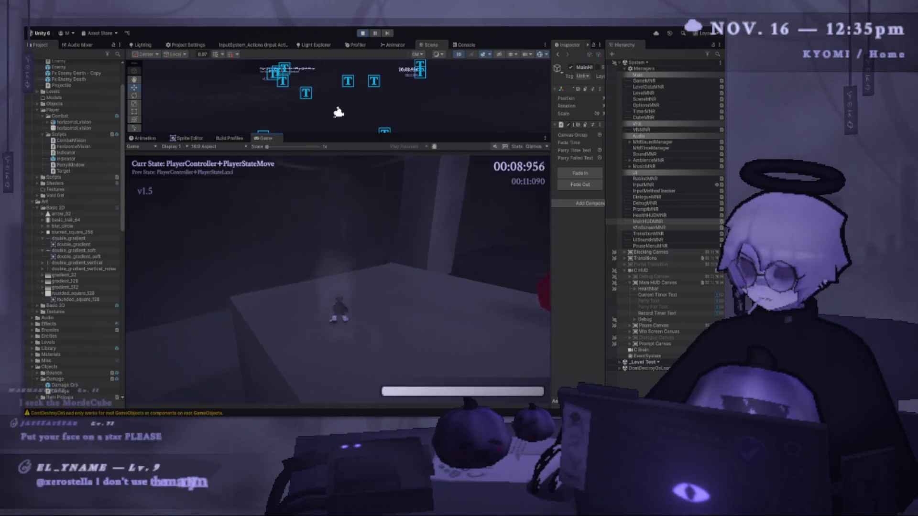
key("s")
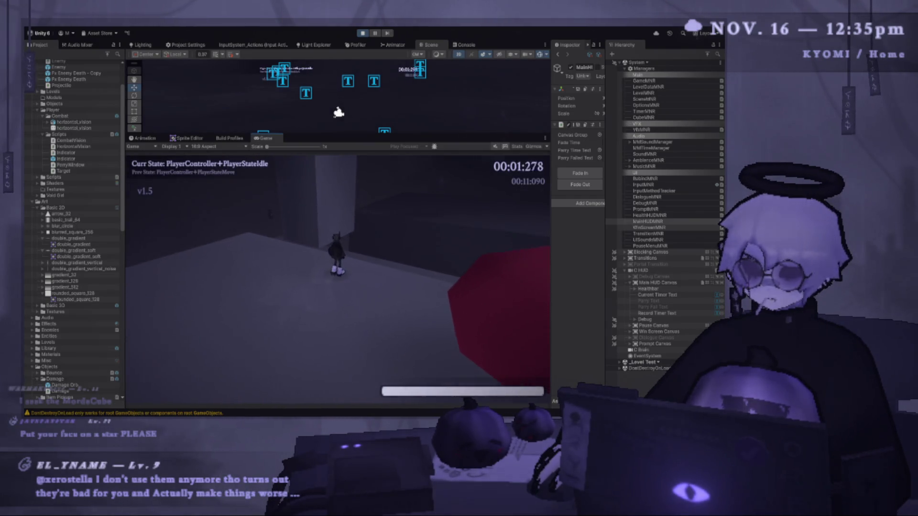
key("w")
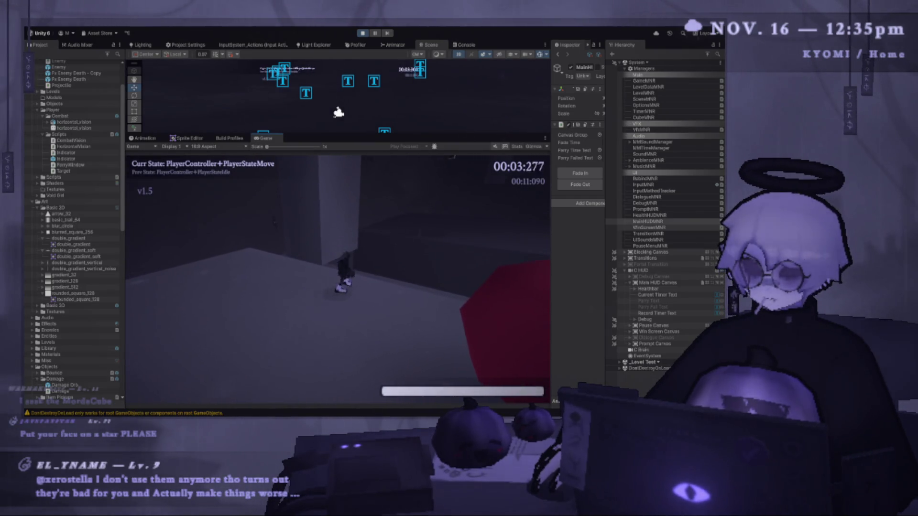
key("w")
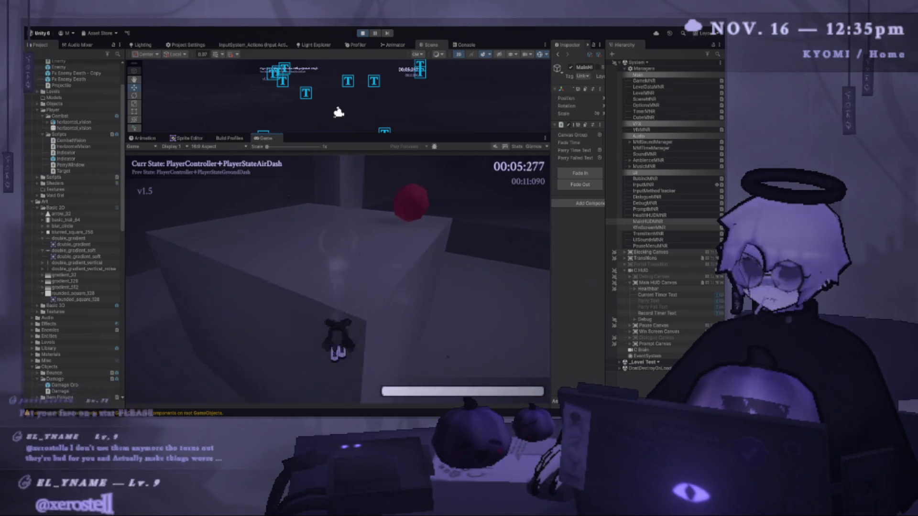
key("space")
key("shift")
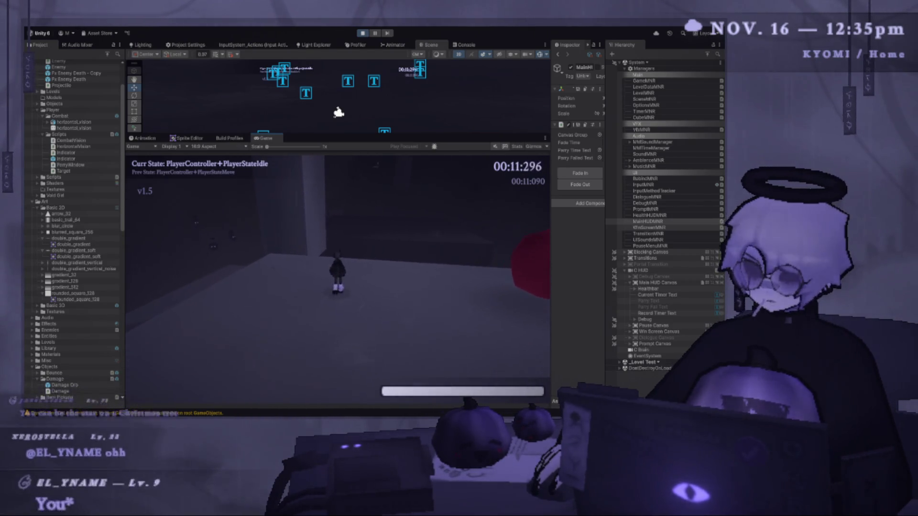
key("space")
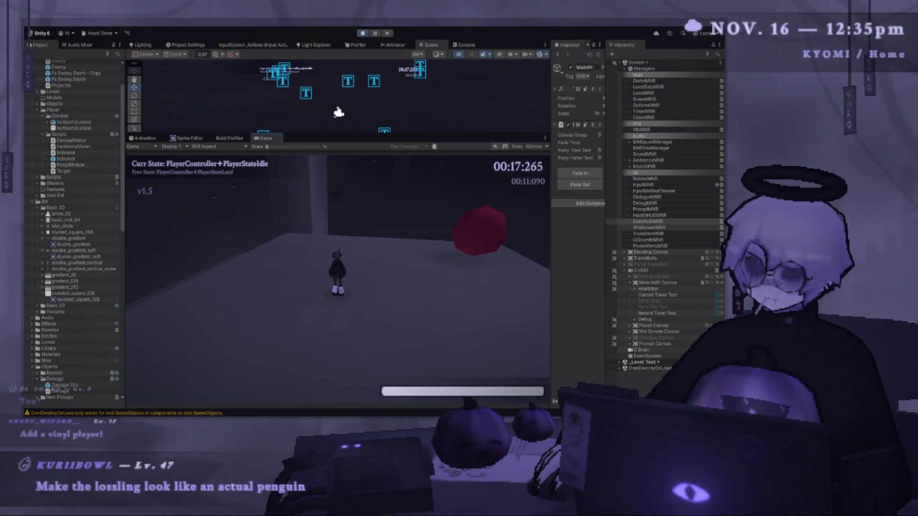
key("shift")
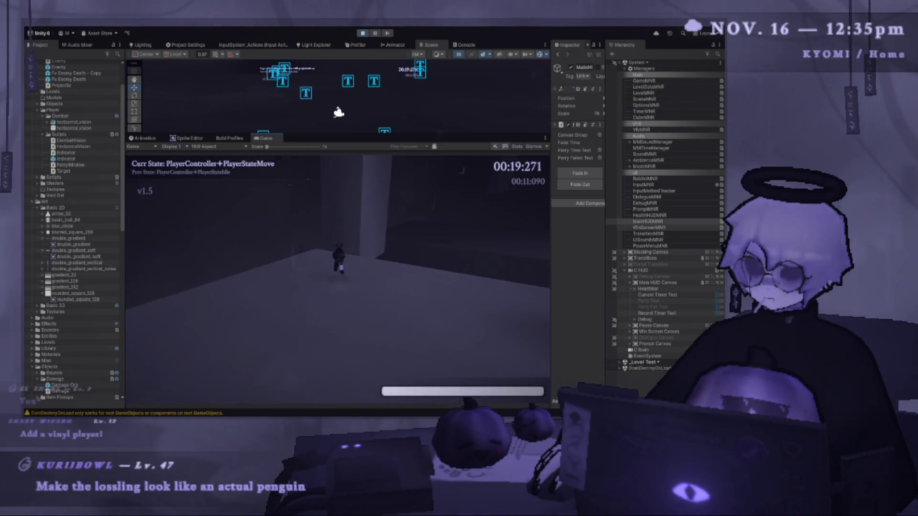
key("space")
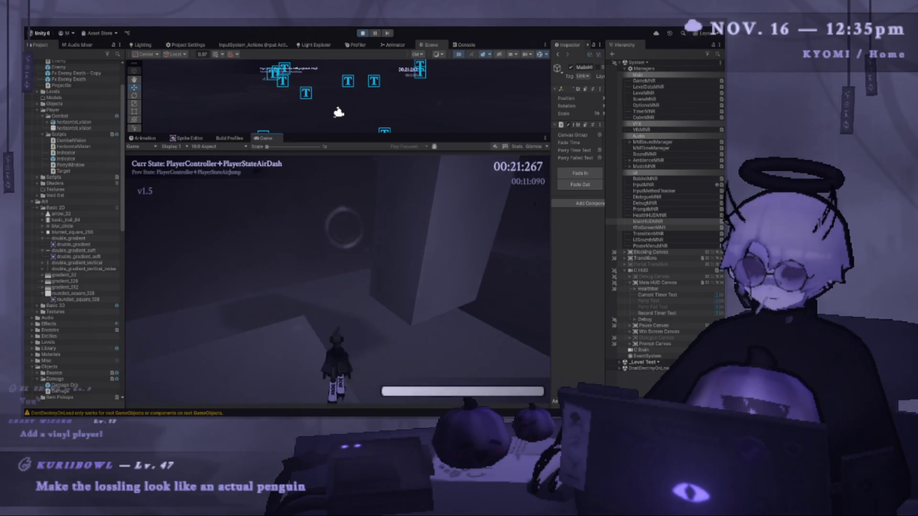
key("w")
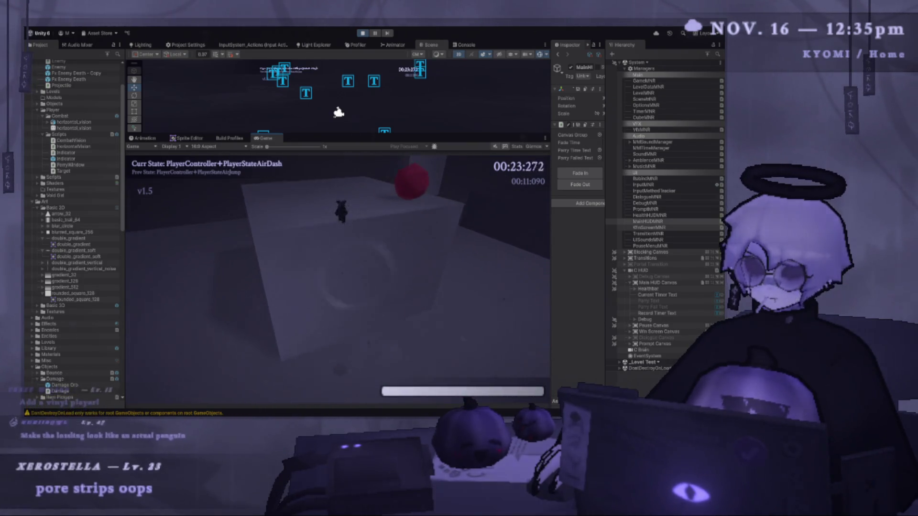
key("s")
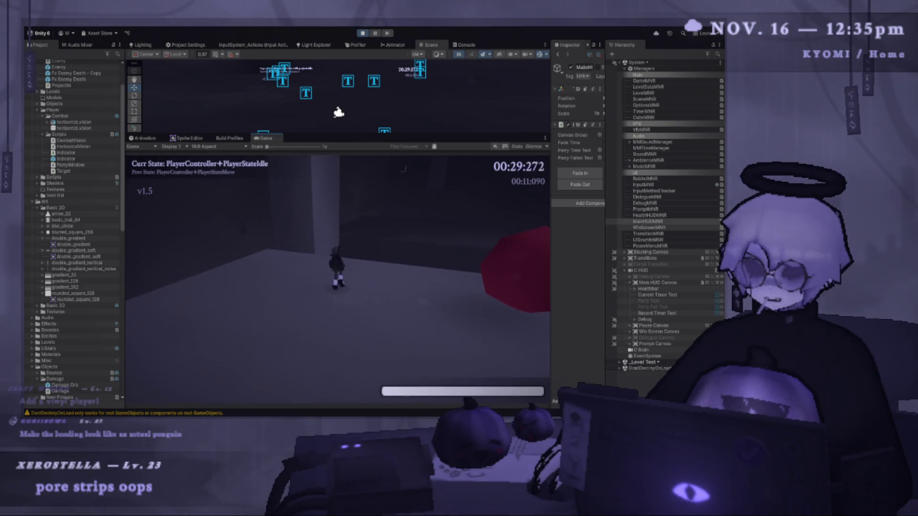
- Air-dash, reflect and air-jump the player around the wall and pillar
key("w")
key("space")
key("w")
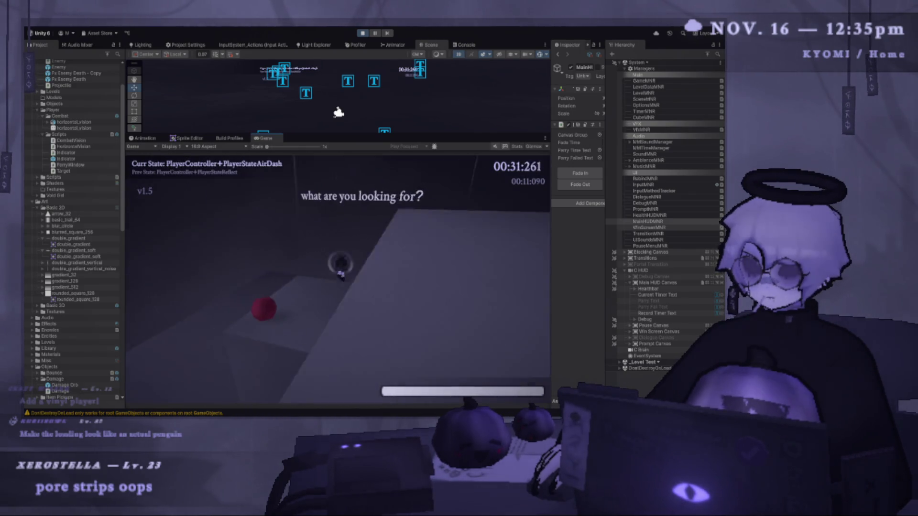
key("shift")
key("space")
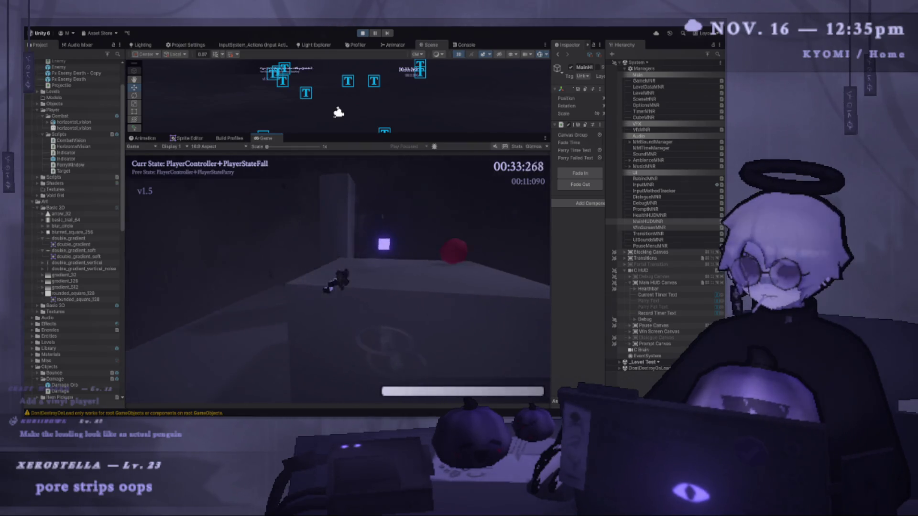
key("space")
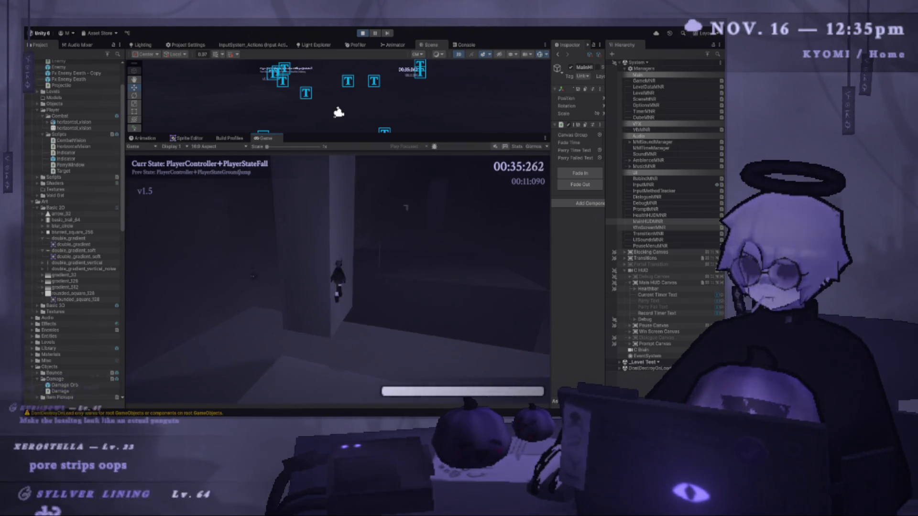
key("shift")
key("space")
key("shift")
key("space")
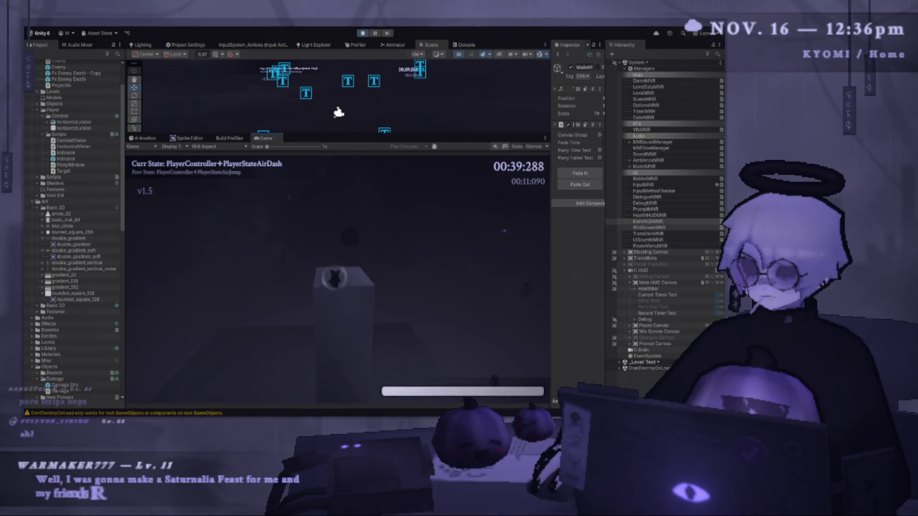
key("space")
key("shift")
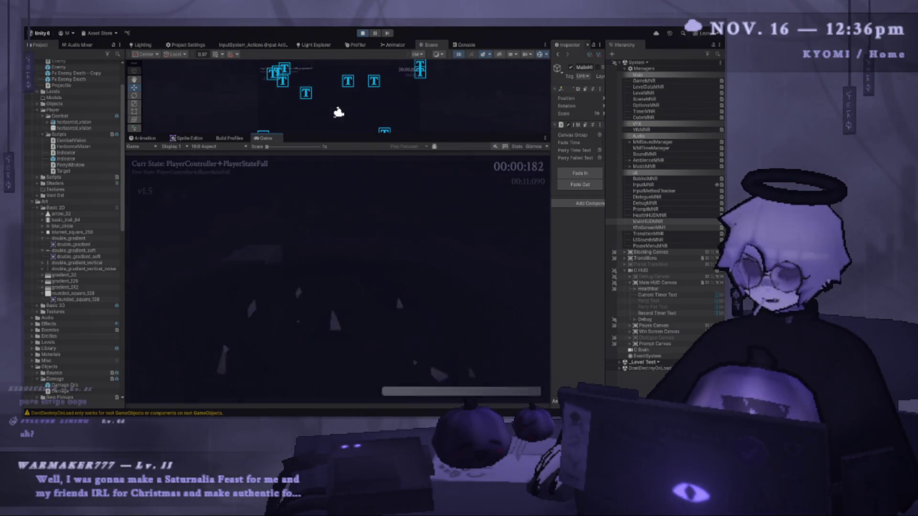
key("space")
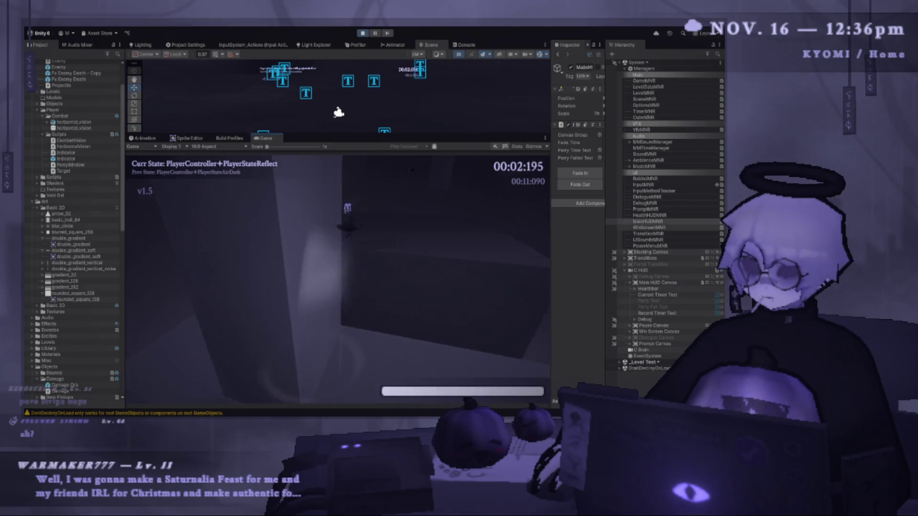
key("shift")
- Attempt several mid-air parries to check the Parry Failed text appears
key("e")
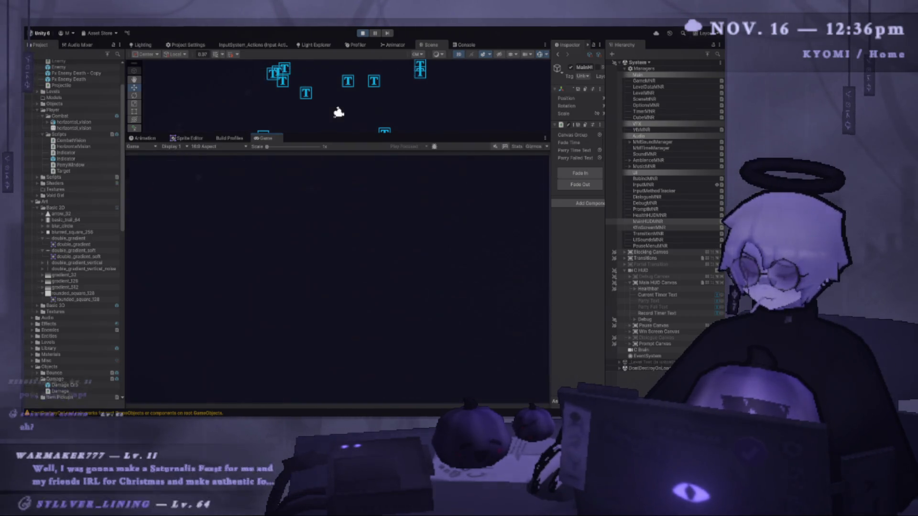
key("shift")
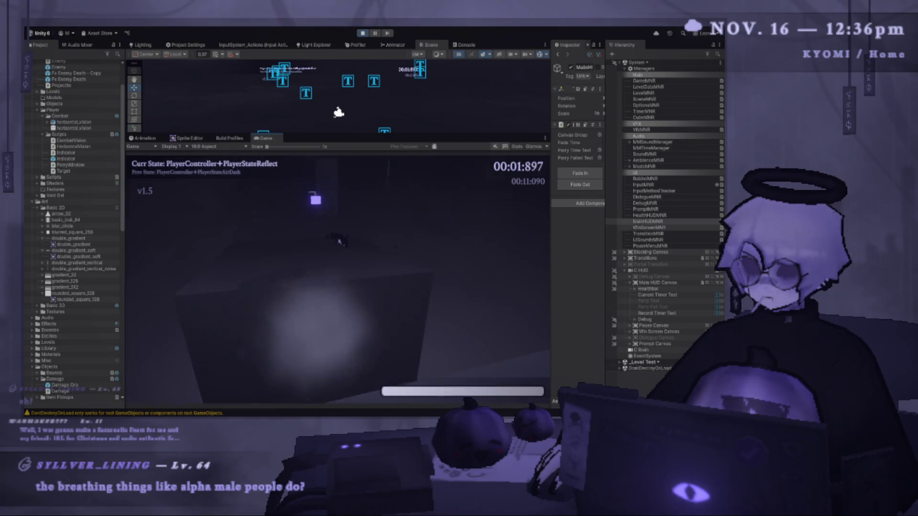
key("q")
key("space")
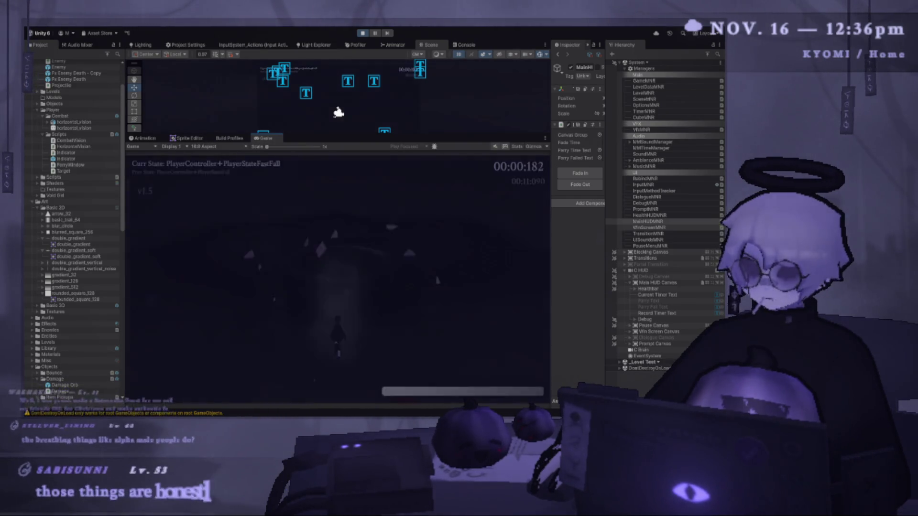
key("space")
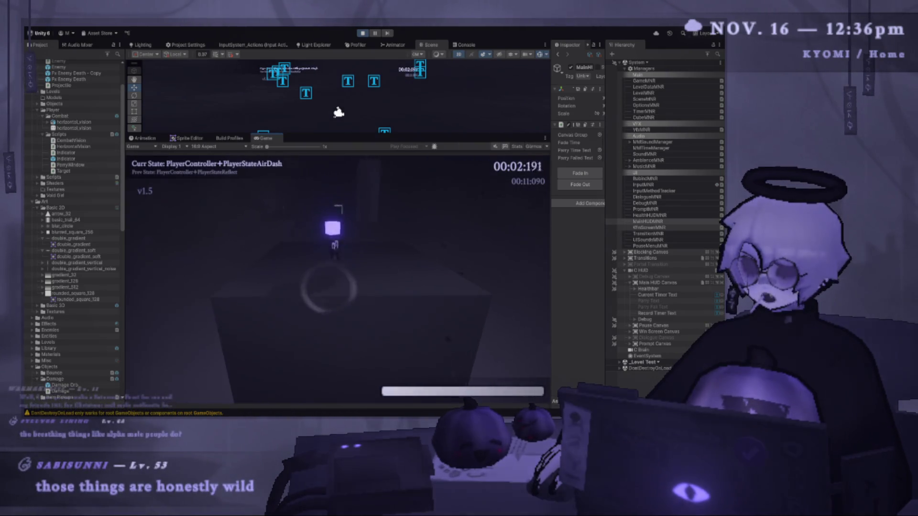
key("e")
key("space")
key("e")
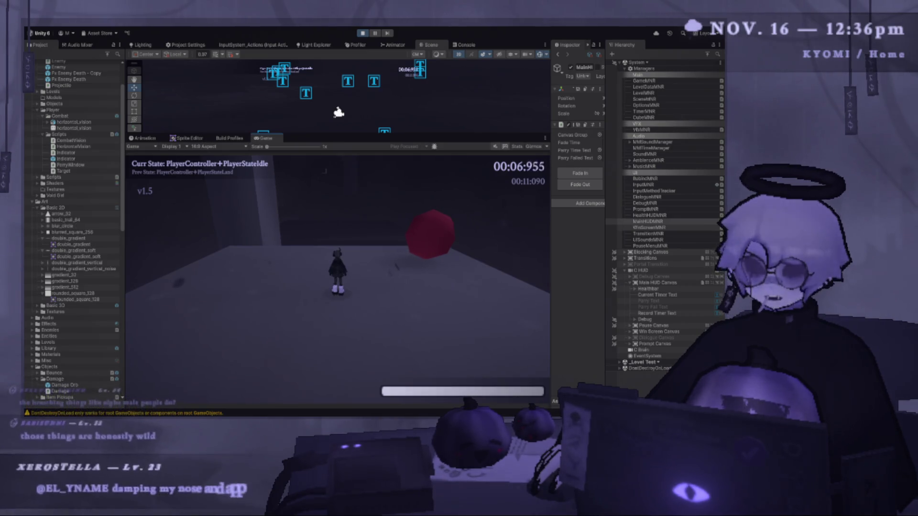
key("w")
key("space")
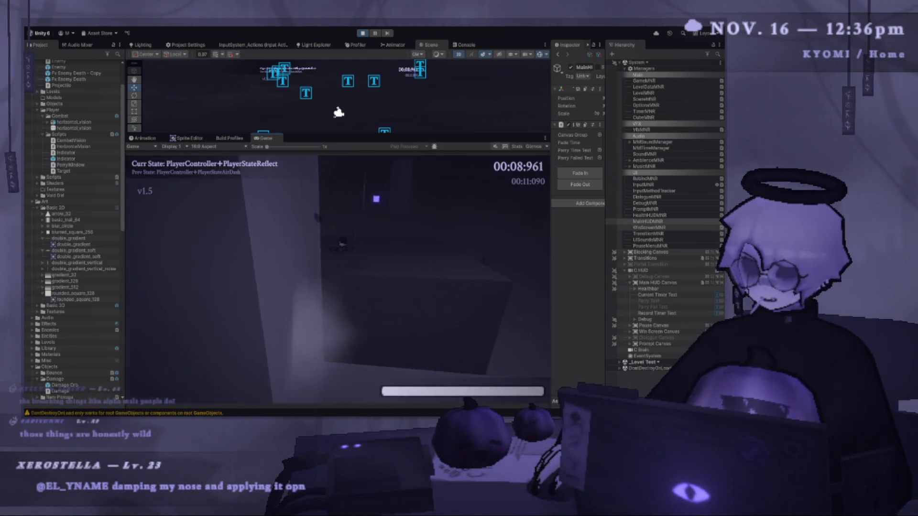
key("e")
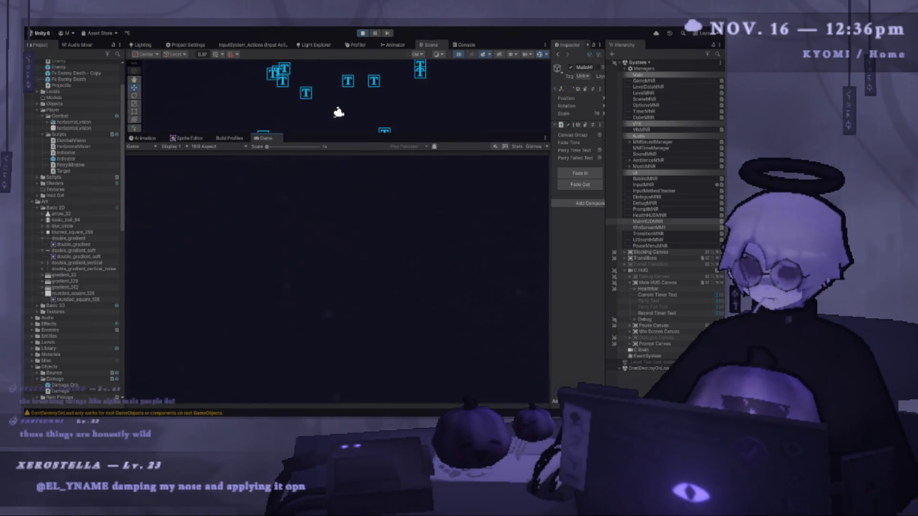
- Parry at the glowing cube during Parry Time and slash through it
key("space")
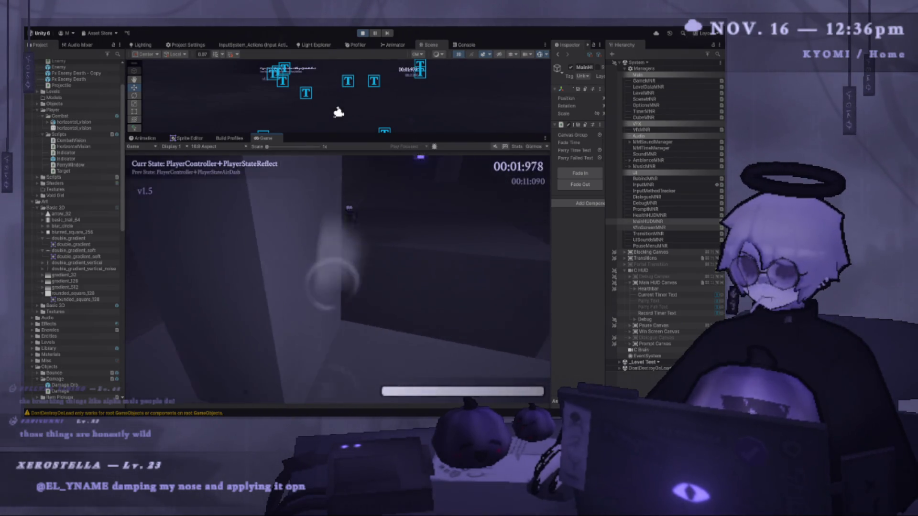
key("shift")
key("e")
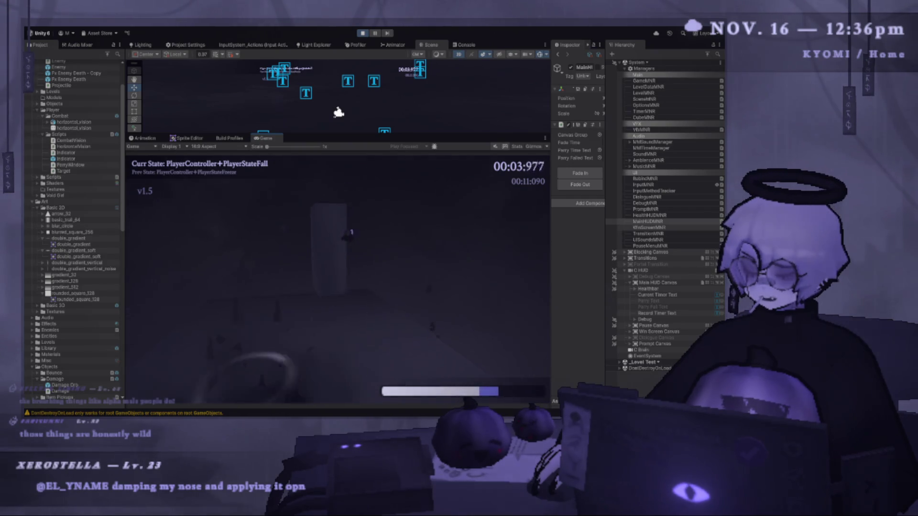
key("space")
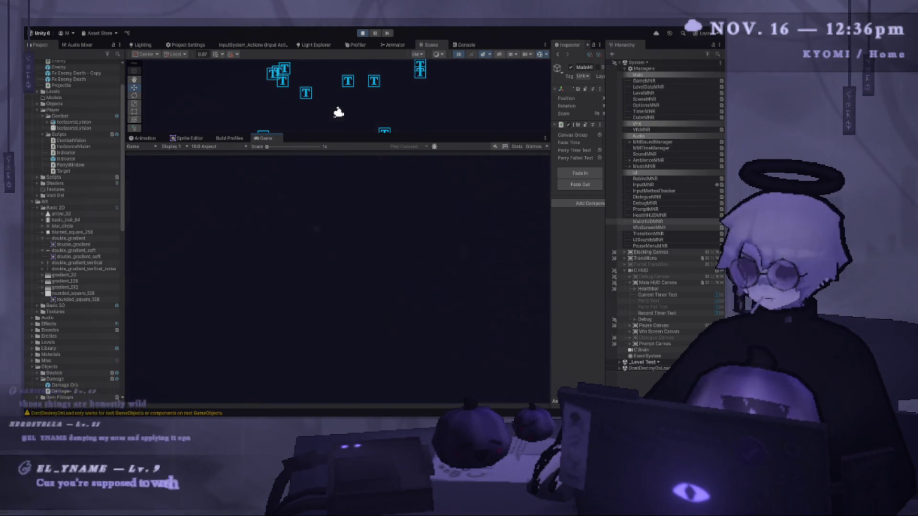
key("shift")
key("space")
key("e")
key("j")
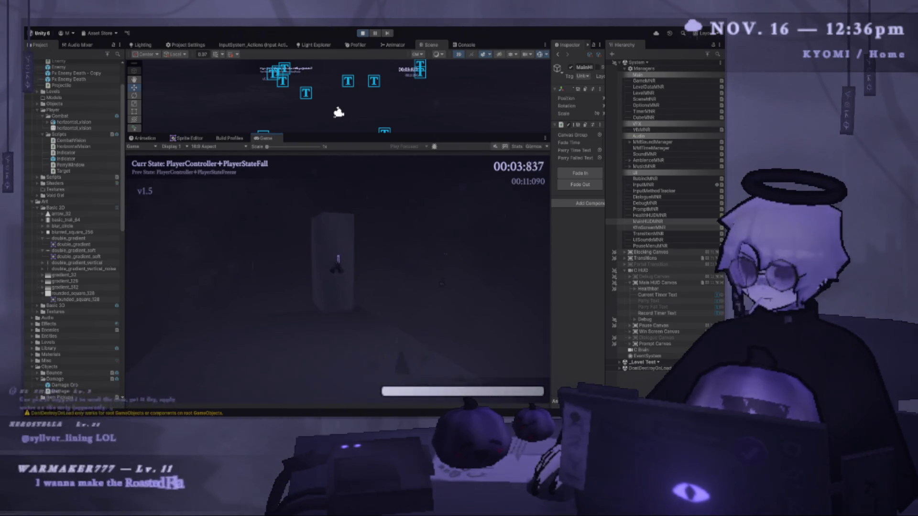
key("space")
key("shift")
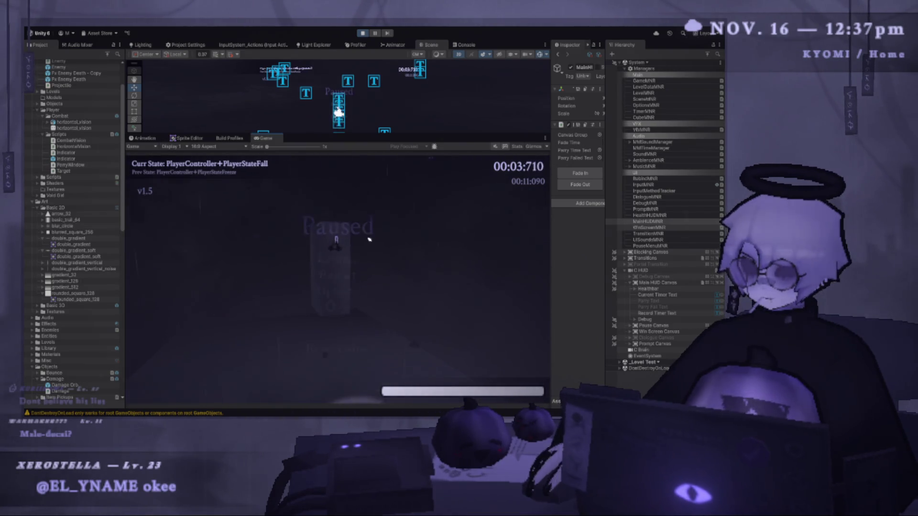
- Restart the level from the Paused menu and make the Scene view taller
key("Escape")
key("Down")
key("Return")
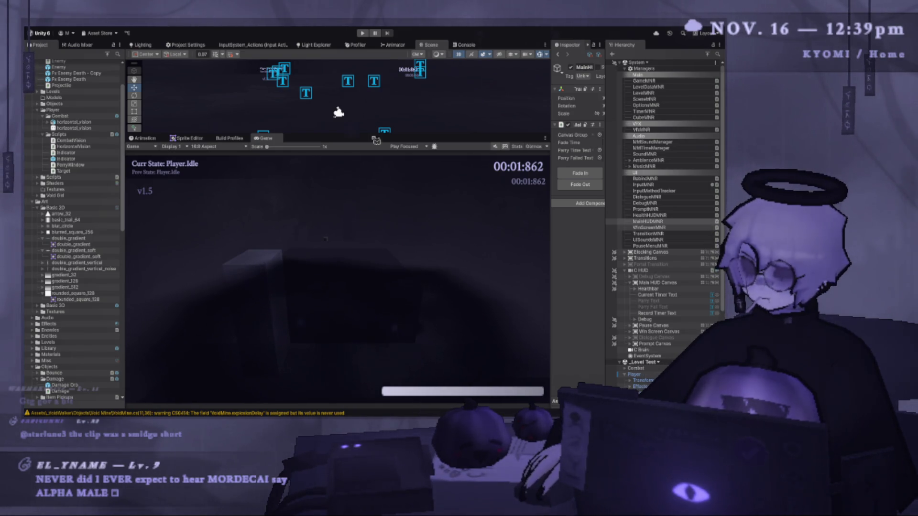
mouse_move(374, 135)
left_mouse_down()
mouse_move(374, 226)
mouse_move(374, 151)
left_mouse_up()
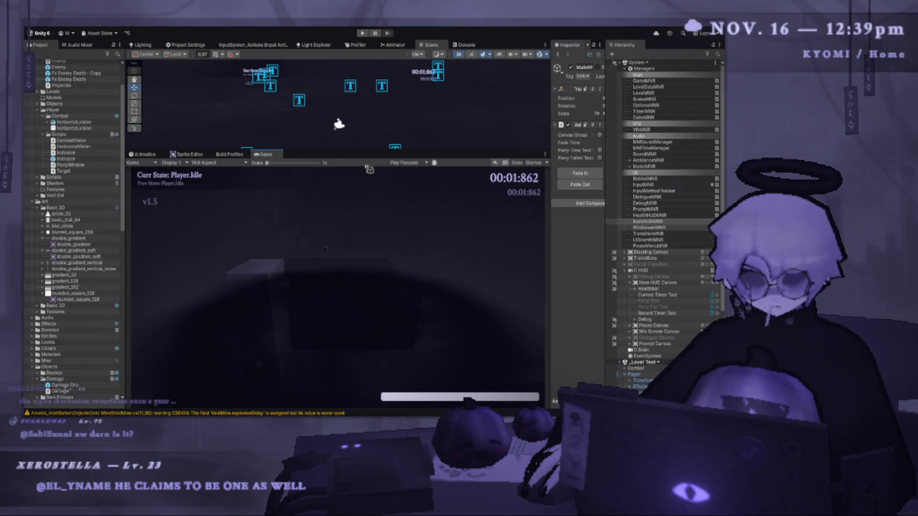
- Duplicate Parry Fail Text and rename the copy to 'Parry Success Text'
left_click_drag(365, 150, 365, 157)
left_click(670, 313)
left_click(679, 307)
key("ctrl+d")
left_click(685, 313)
type("Parry Succ")
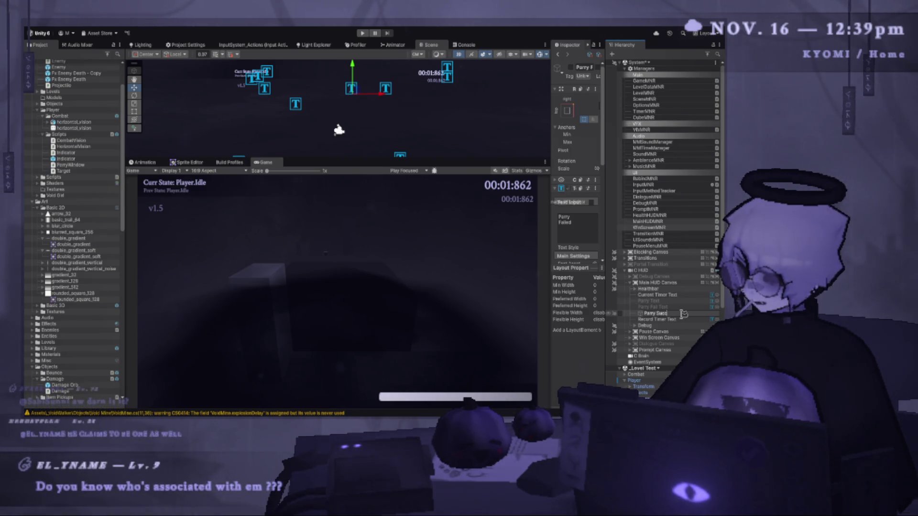
type("ess")
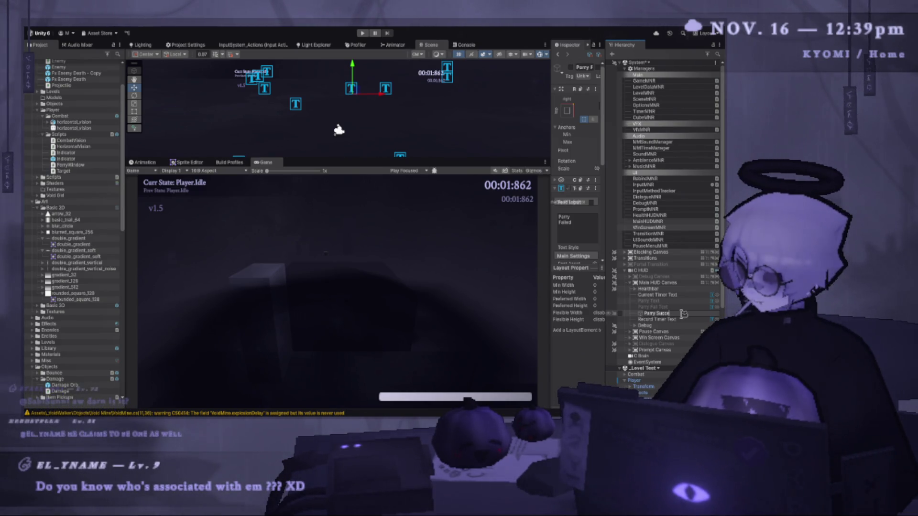
type(" Text")
key("Return")
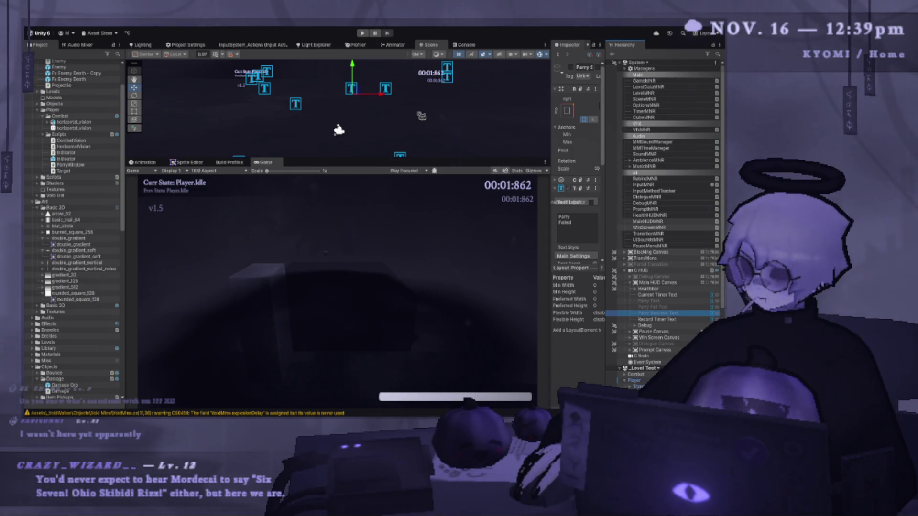
- Enable the copy and change its text from 'Parry Failed' to 'Parry Success'
left_click_drag(419, 158, 419, 214)
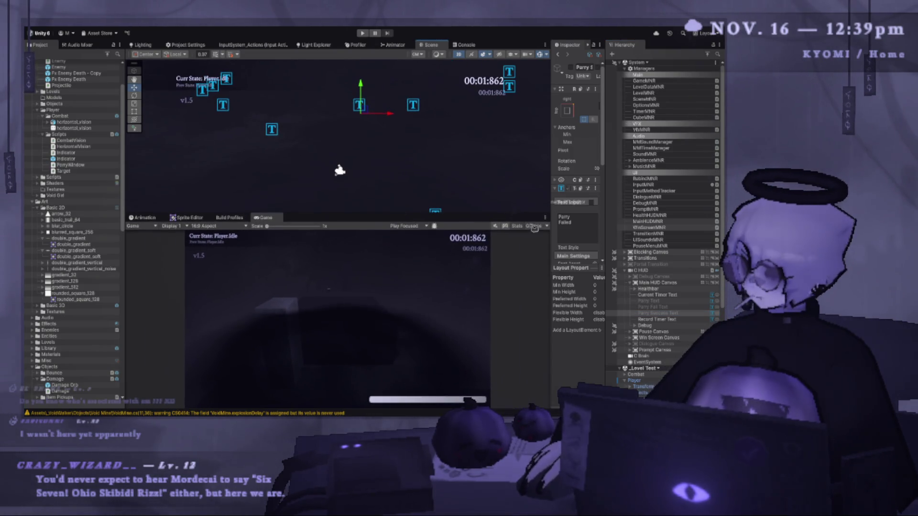
left_click_drag(543, 213, 484, 212)
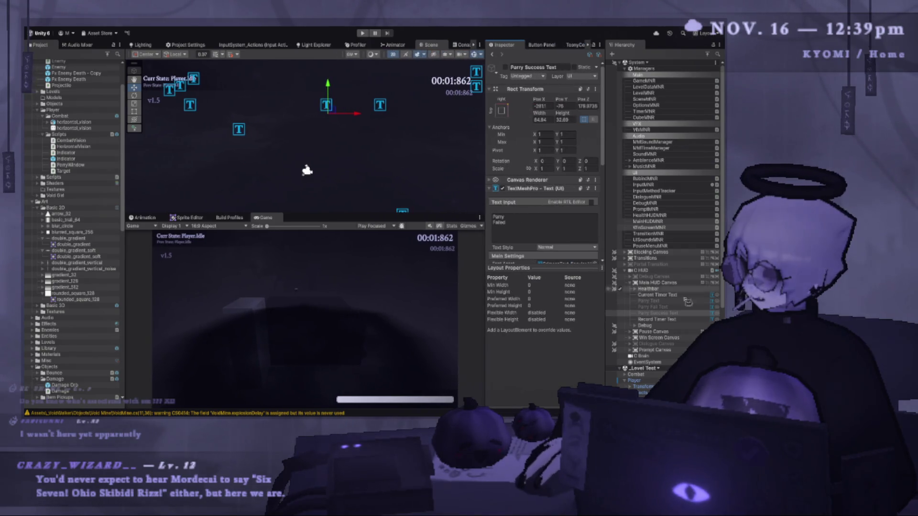
left_click(633, 316)
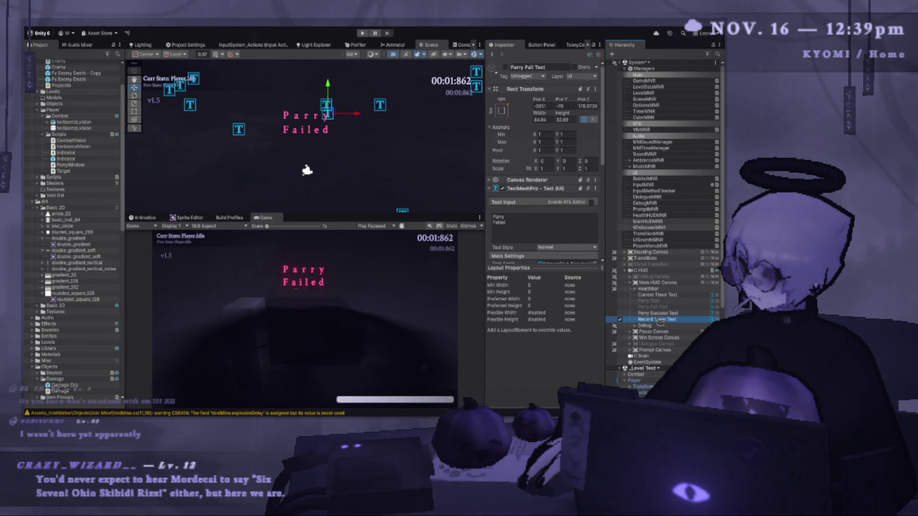
scroll(537, 219, "down", 3)
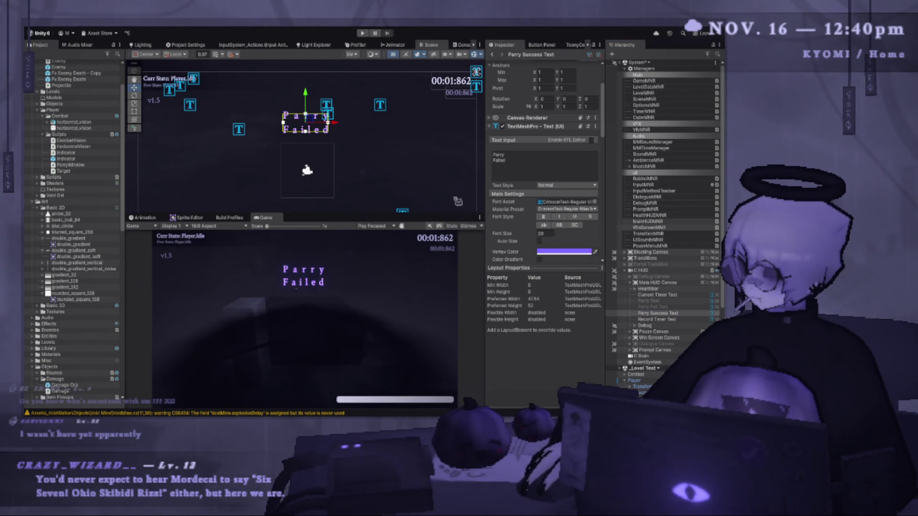
left_click_drag(453, 217, 452, 236)
scroll(431, 198, "up", 2)
scroll(369, 189, "up", 2)
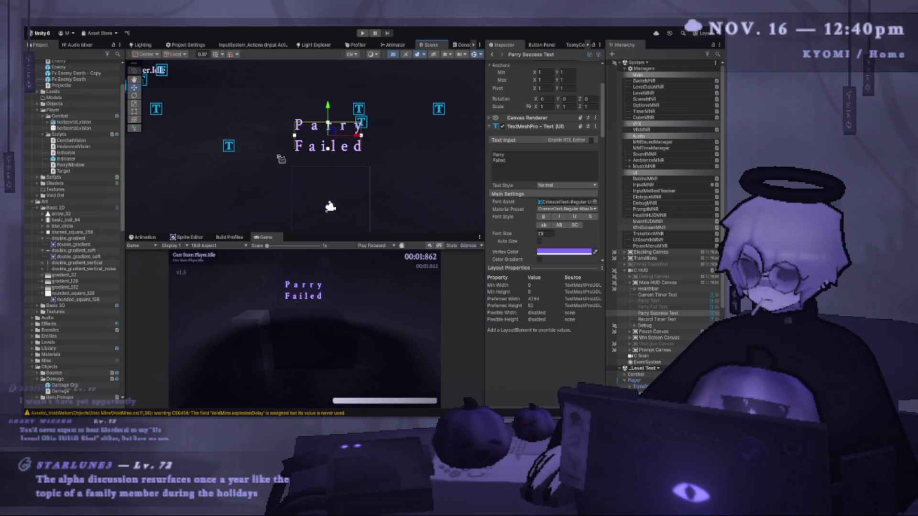
scroll(381, 137, "up", 1)
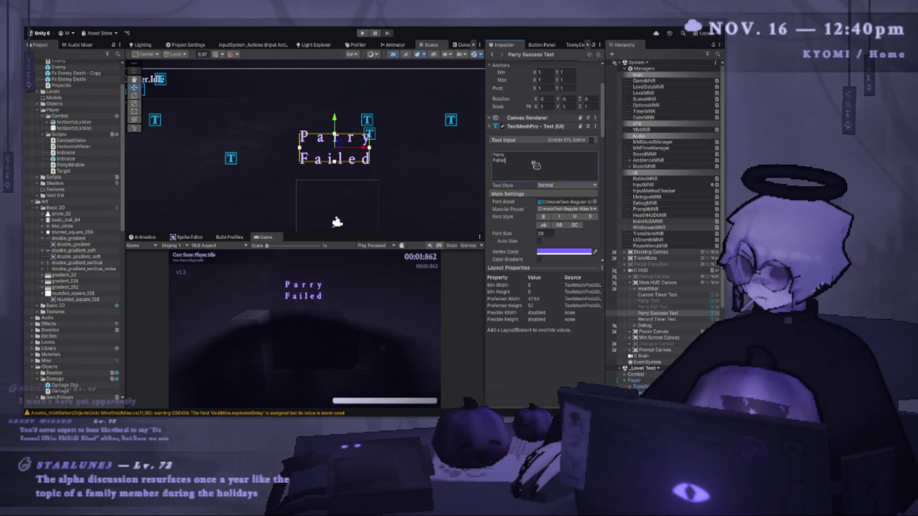
key("BackSpace")
key("BackSpace")
key("BackSpace")
type("Succ")
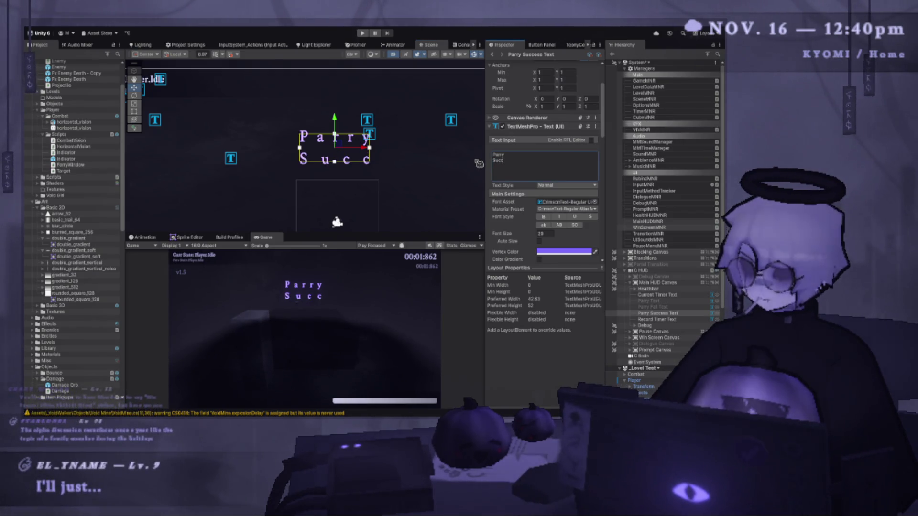
type("ess")
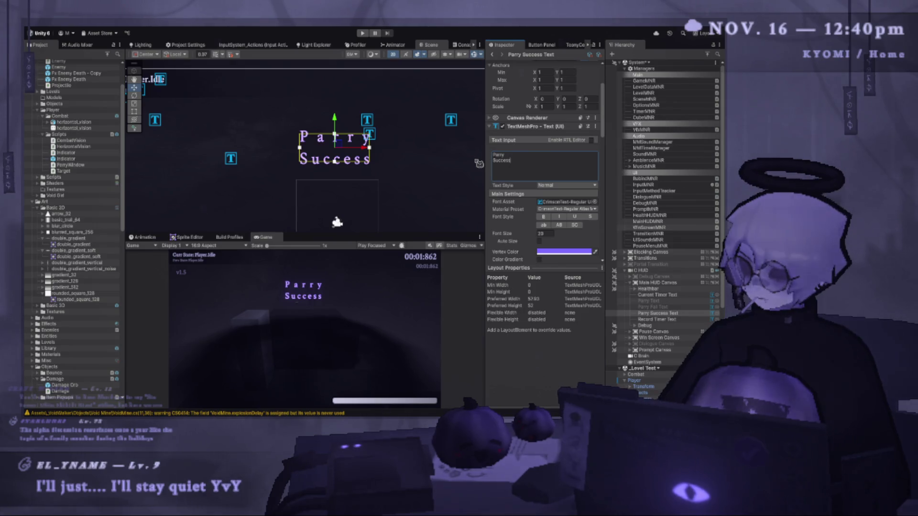
- Disable Parry Success Text so it stays hidden, then return to the code editor
mouse_move(365, 234)
left_mouse_down()
mouse_move(365, 181)
mouse_move(365, 204)
left_mouse_up()
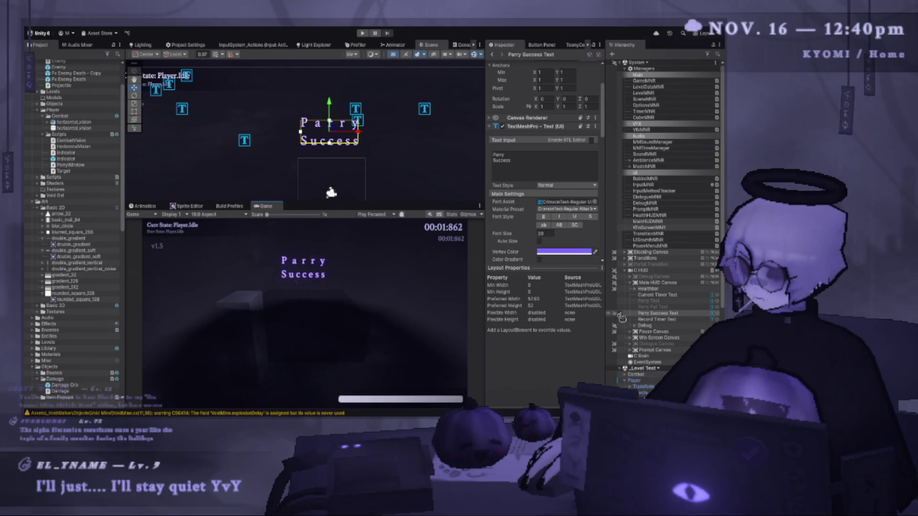
left_click(622, 315)
key("alt+Tab")
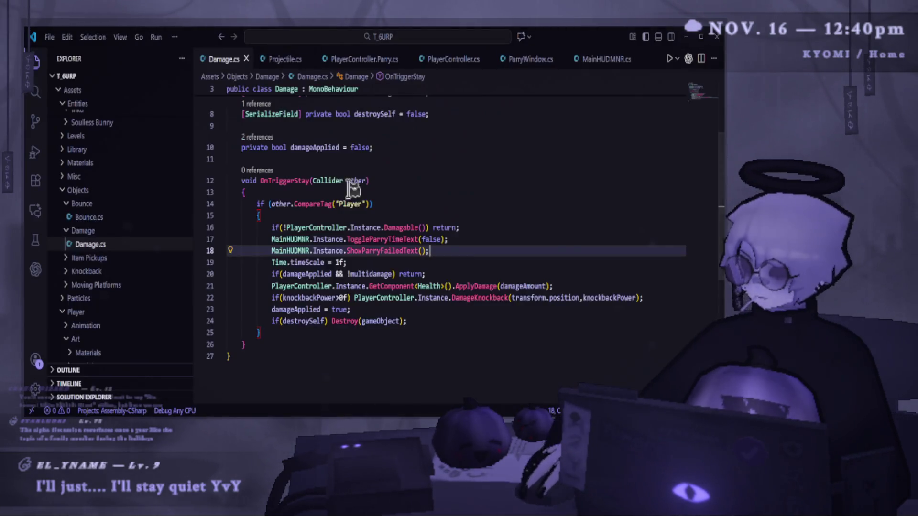
- Duplicate the parryFailedText field in MainHUDMNR.cs as parrySuccessText and save
scroll(355, 240, "up", 3)
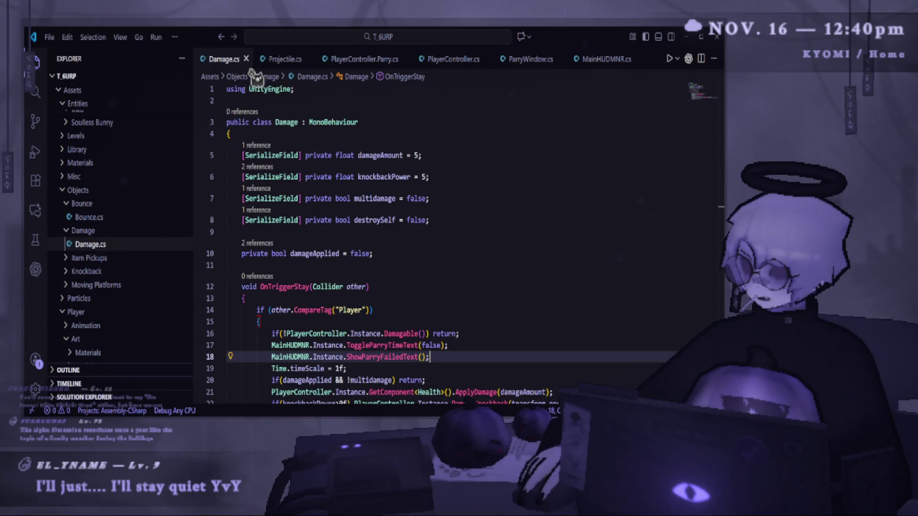
left_click(606, 58)
scroll(382, 192, "up", 6)
scroll(354, 249, "down", 5)
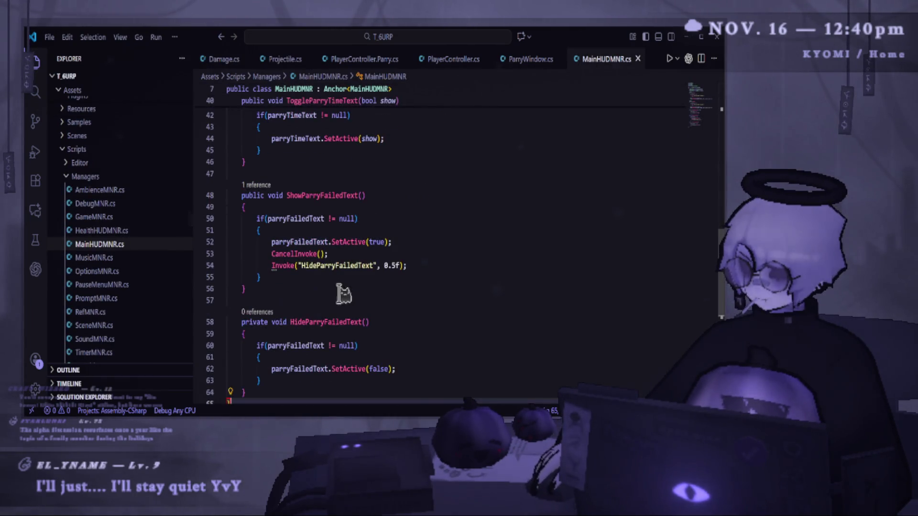
scroll(345, 293, "up", 10)
scroll(311, 265, "up", 5)
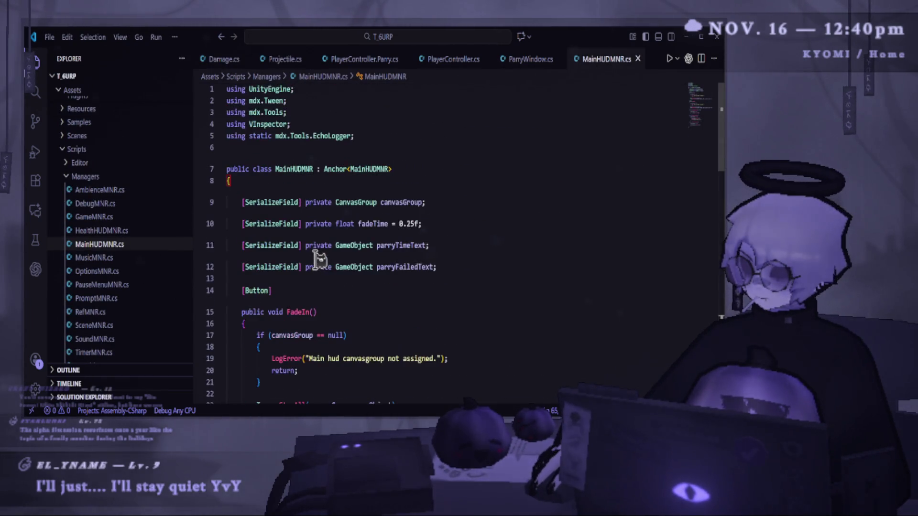
left_click_drag(436, 267, 244, 268)
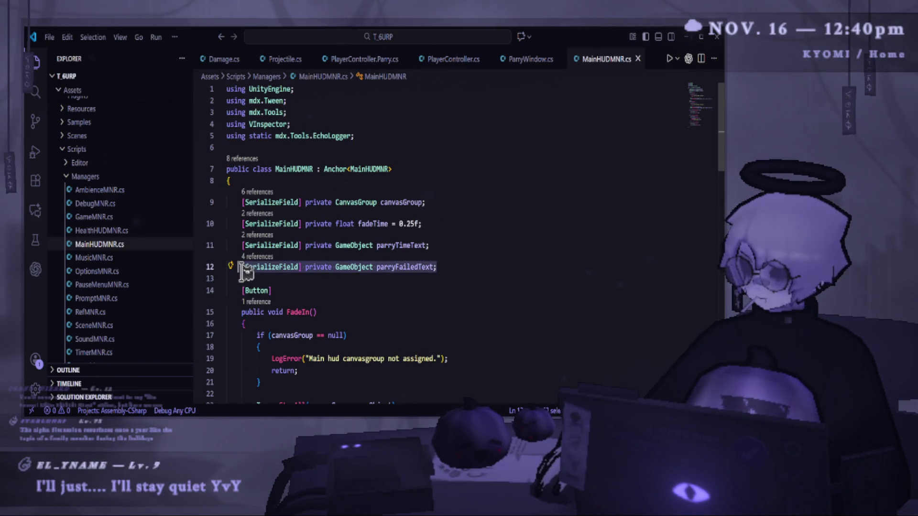
key("ctrl+c")
left_click(476, 266)
key("Return")
key("ctrl+v")
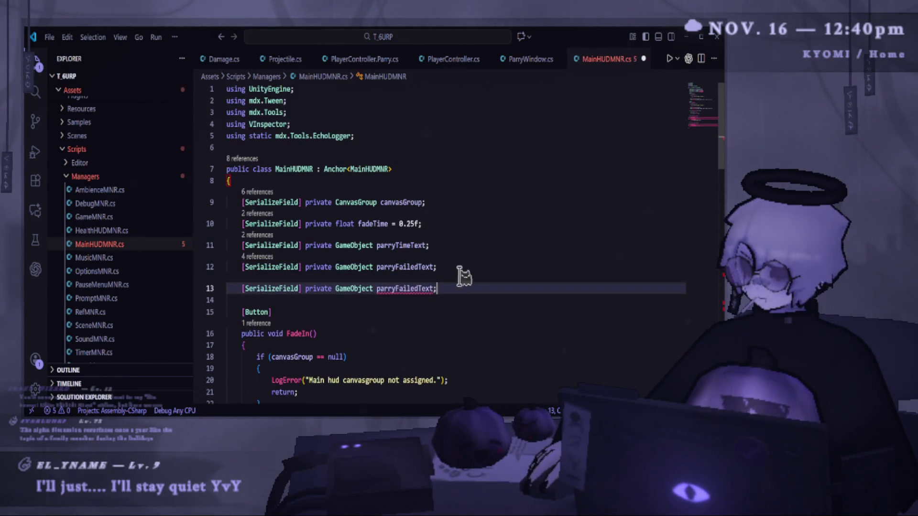
key("BackSpace")
key("BackSpace")
key("BackSpace")
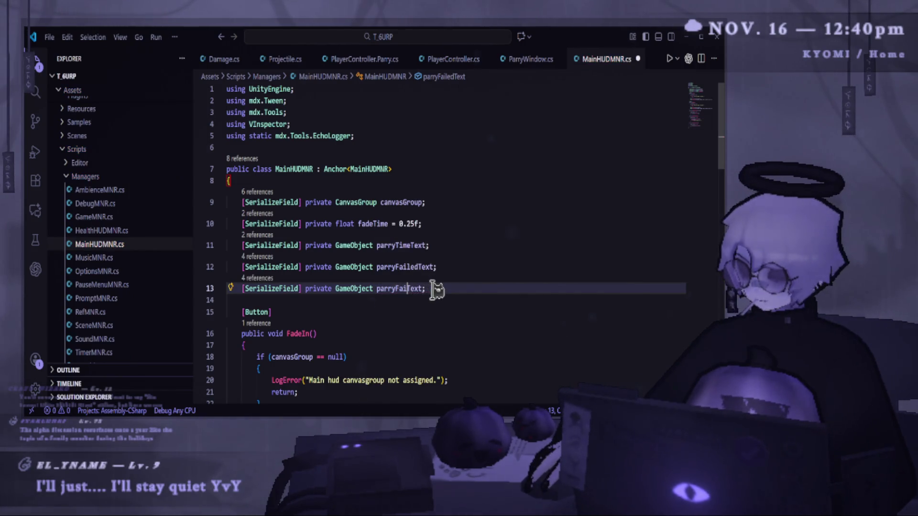
key("BackSpace")
type("Success")
key("ctrl+s")
- Paste ShowParrySuccessText and HideParrySuccessText methods after HideParryFailedText
scroll(421, 291, "down", 7)
scroll(354, 278, "down", 10)
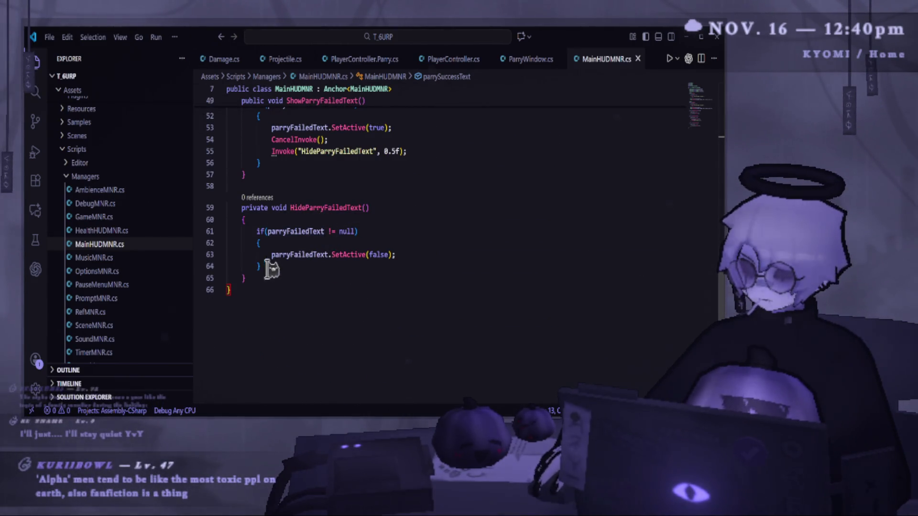
left_click(257, 277)
key("Return")
key("ctrl+v")
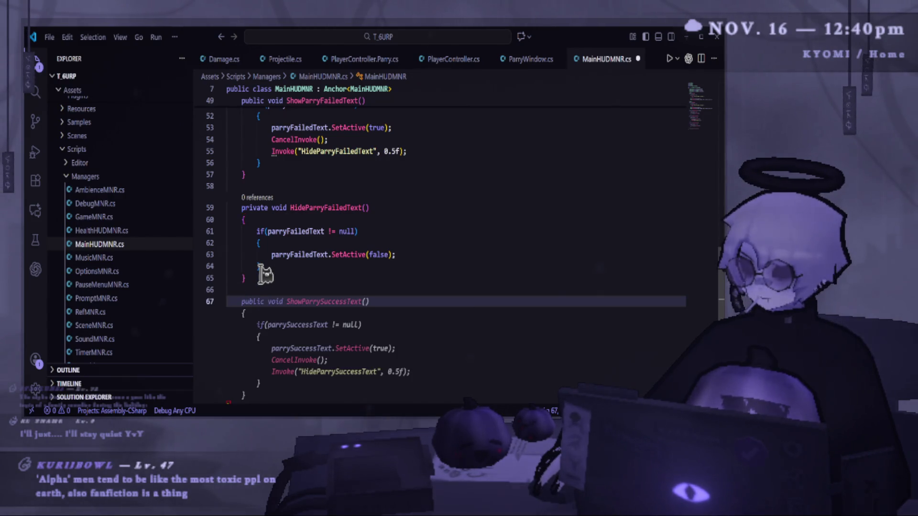
scroll(366, 248, "down", 2)
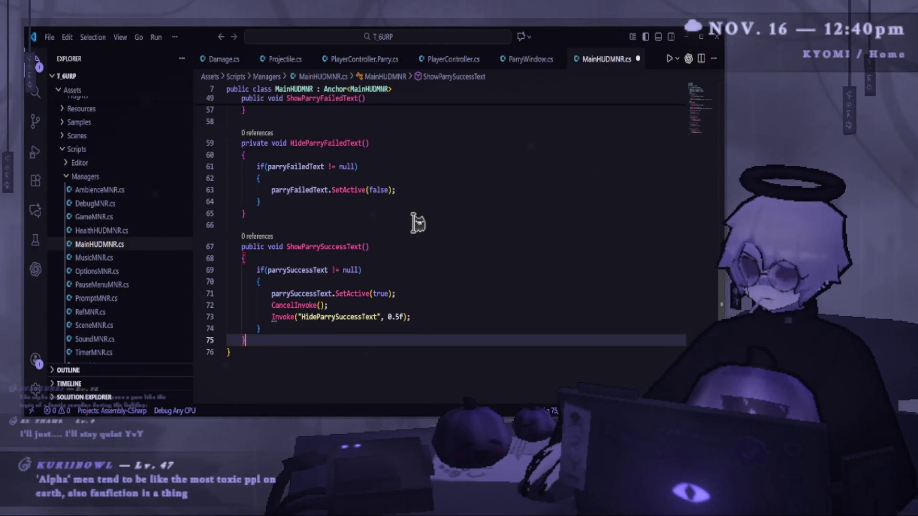
scroll(417, 222, "down", 2)
key("Return")
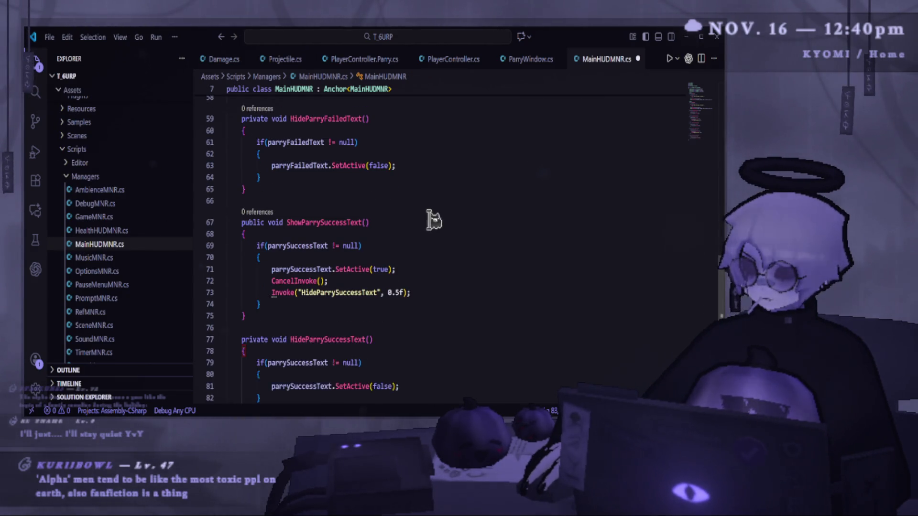